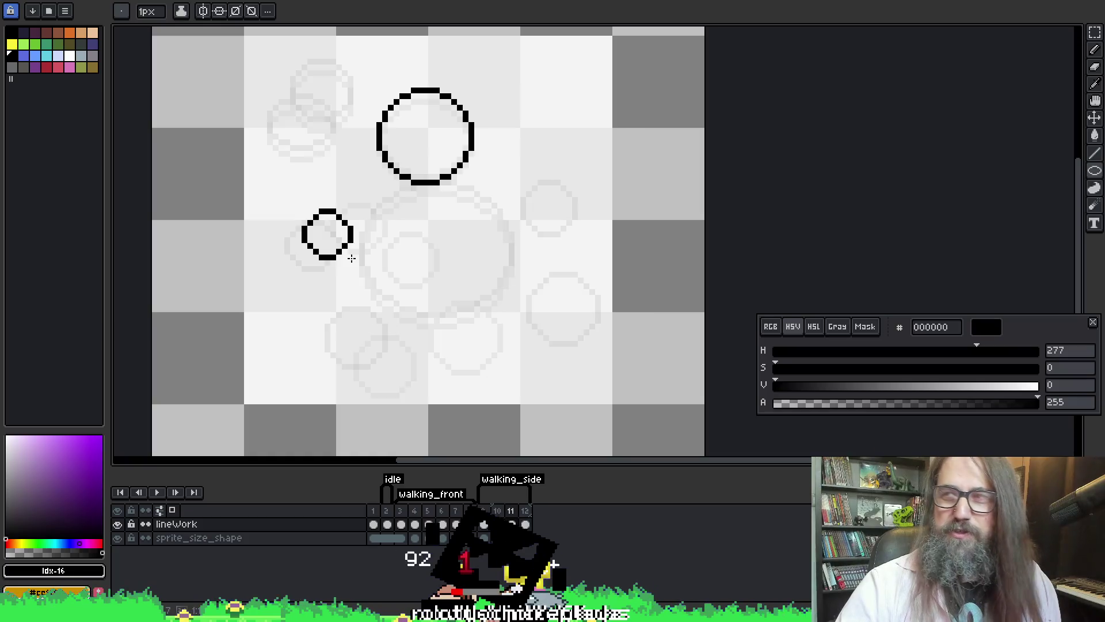
- Redraw the small bubble further left of the big bubble as an ellipse outline
{"action": "left_click_drag", "start_coordinate": [346, 247], "coordinate": [339, 246]}
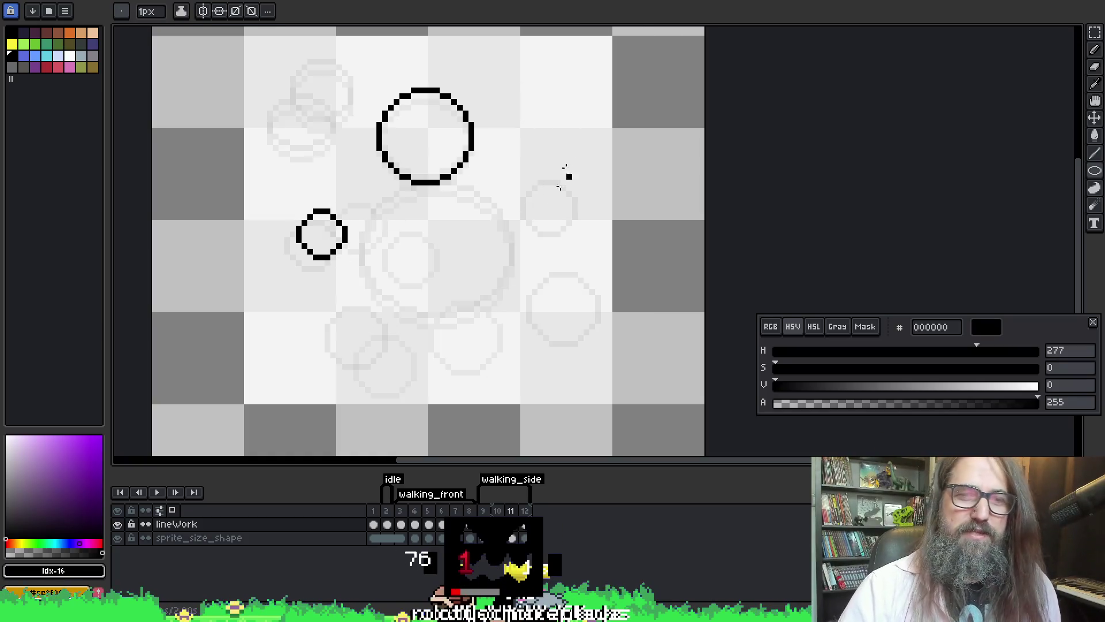
{"action": "key", "text": "ctrl+z"}
{"action": "key", "text": "shift+e"}
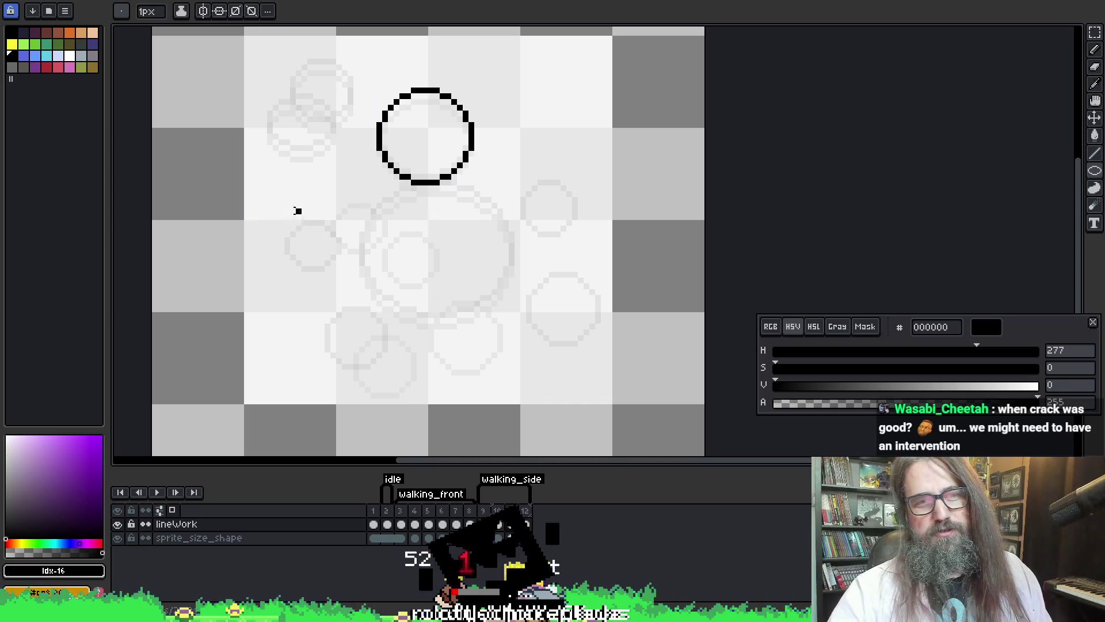
{"action": "mouse_move", "coordinate": [291, 208]}
{"action": "left_mouse_down"}
{"action": "mouse_move", "coordinate": [359, 271]}
{"action": "mouse_move", "coordinate": [338, 261]}
{"action": "mouse_move", "coordinate": [348, 249]}
{"action": "left_mouse_up"}
- Preview the animation playback, then switch to frame 9 of walking_side
{"action": "key", "text": "space"}
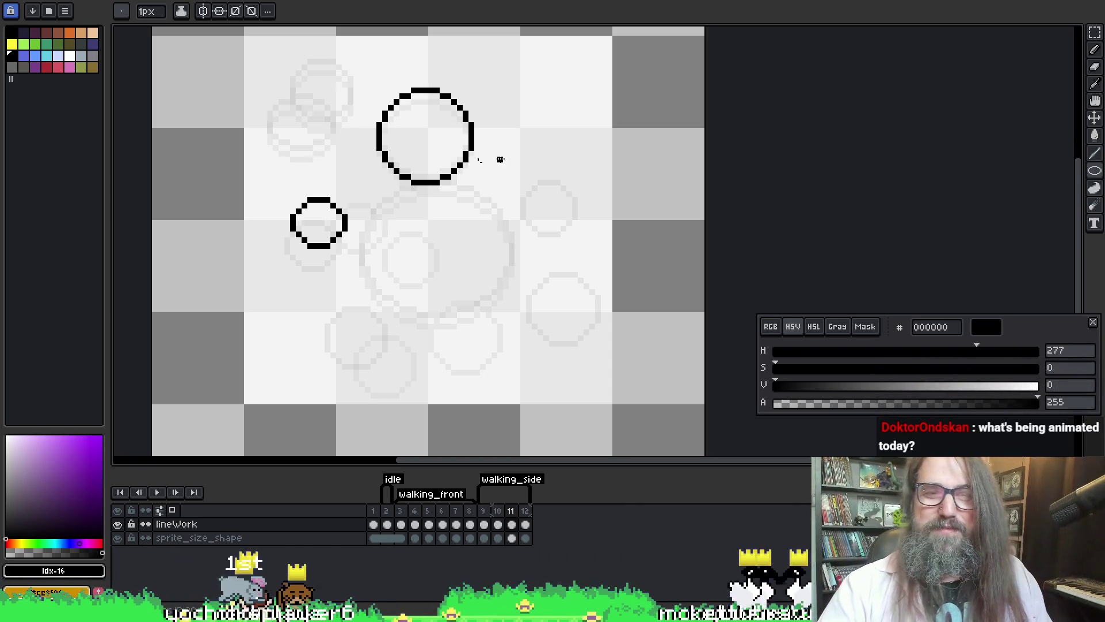
{"action": "left_click_drag", "start_coordinate": [505, 221], "coordinate": [501, 167]}
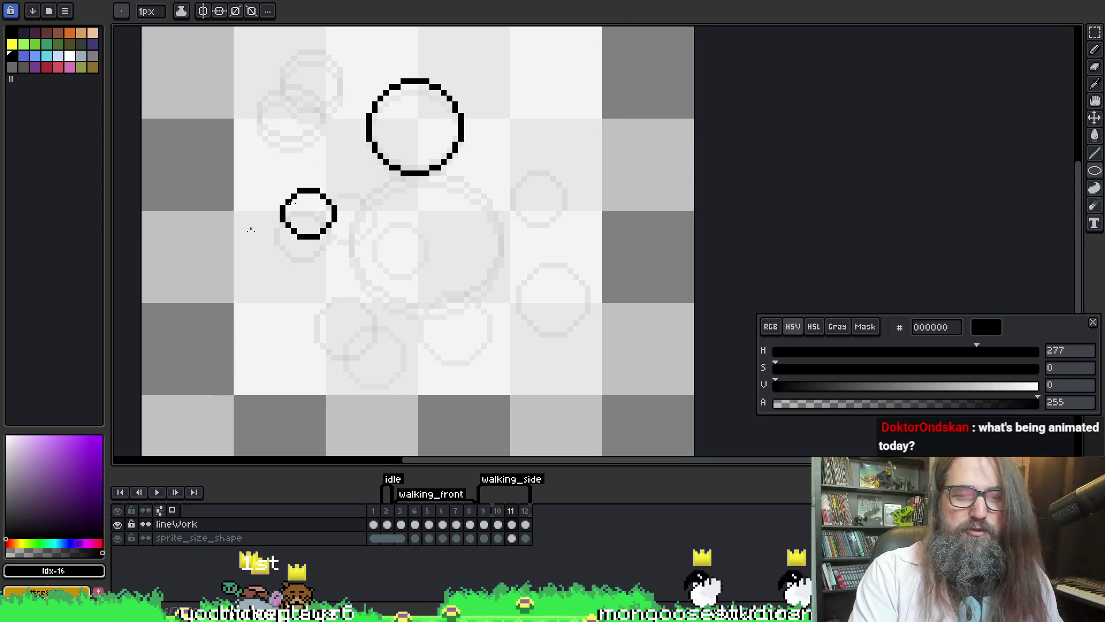
{"action": "key", "text": "Return"}
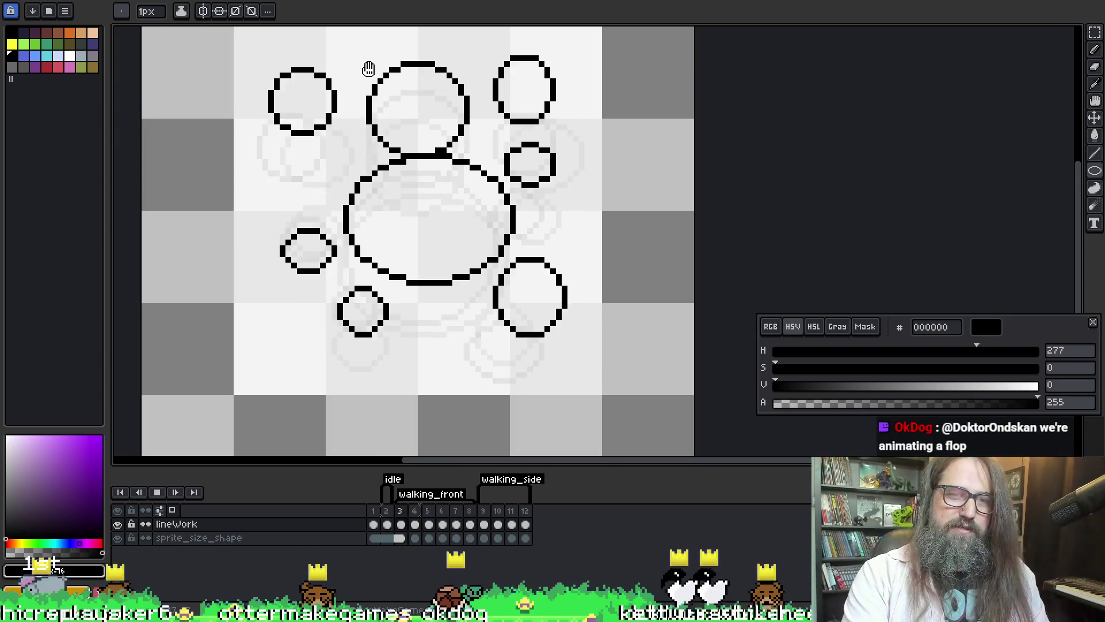
{"action": "key", "text": "Return"}
{"action": "key", "text": "Return"}
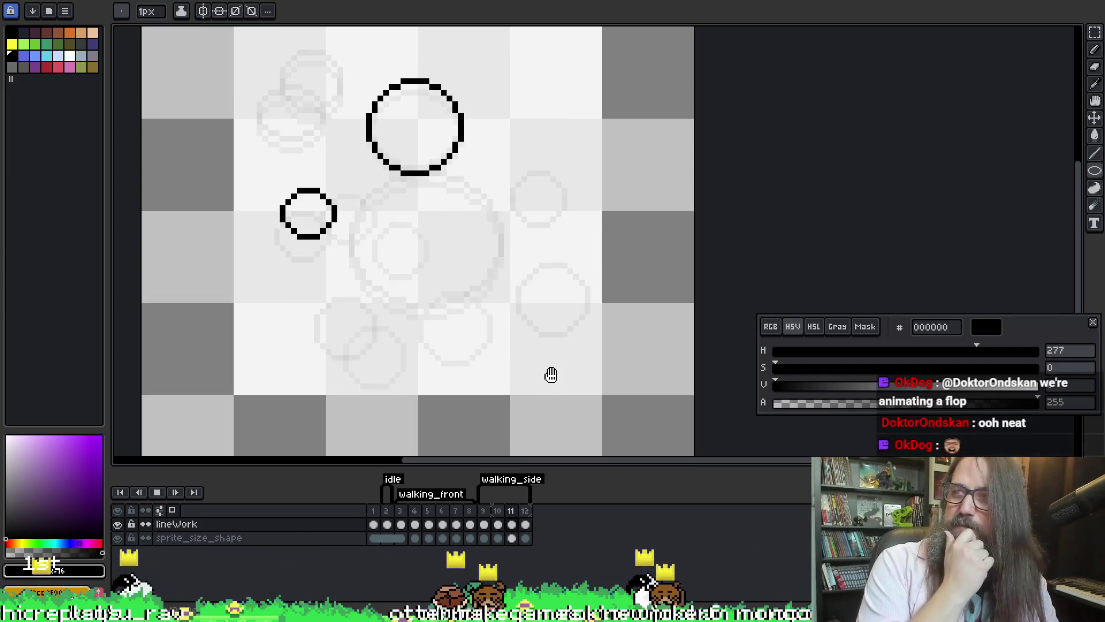
{"action": "key", "text": "Return"}
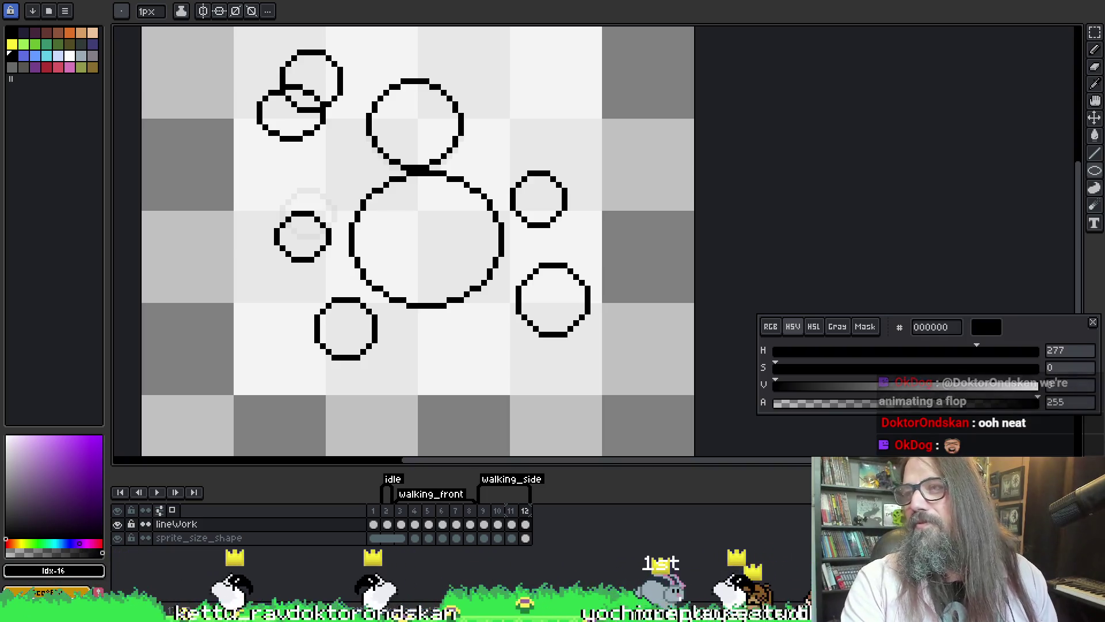
{"action": "left_click", "coordinate": [485, 523]}
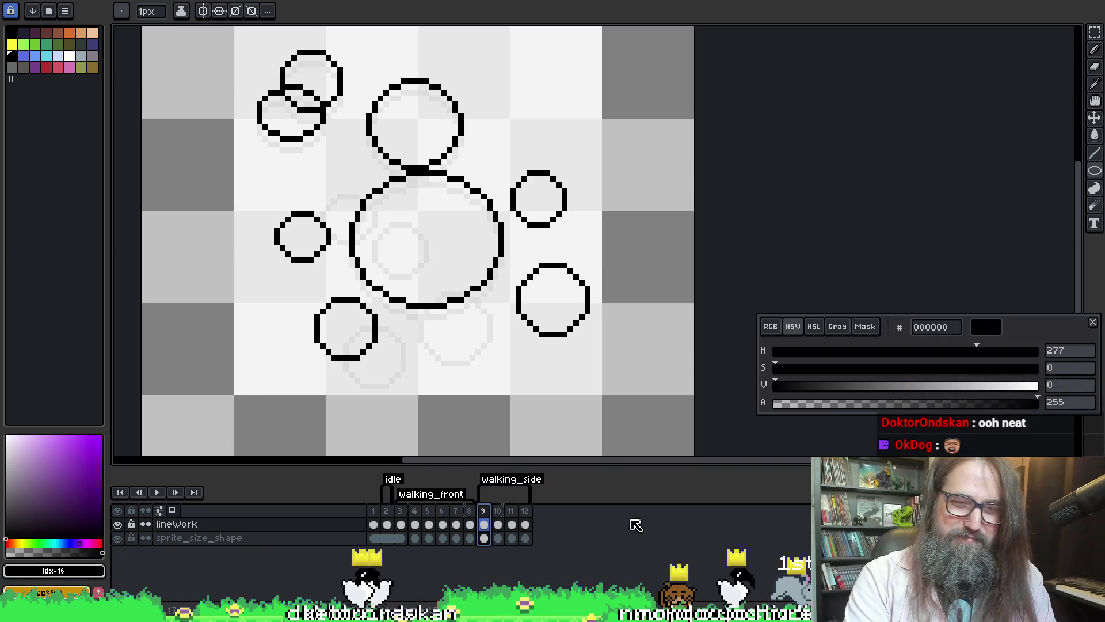
- Play the walking_side preview, shift the view, and step on to frame 10
{"action": "key", "text": "Return"}
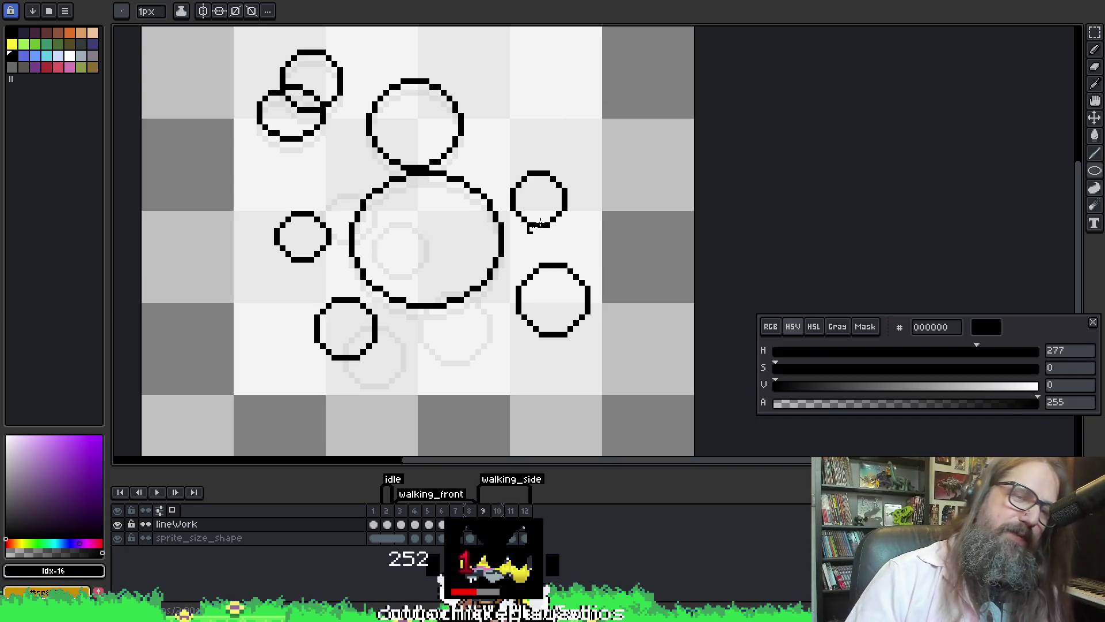
{"action": "left_click_drag", "start_coordinate": [433, 134], "coordinate": [448, 170]}
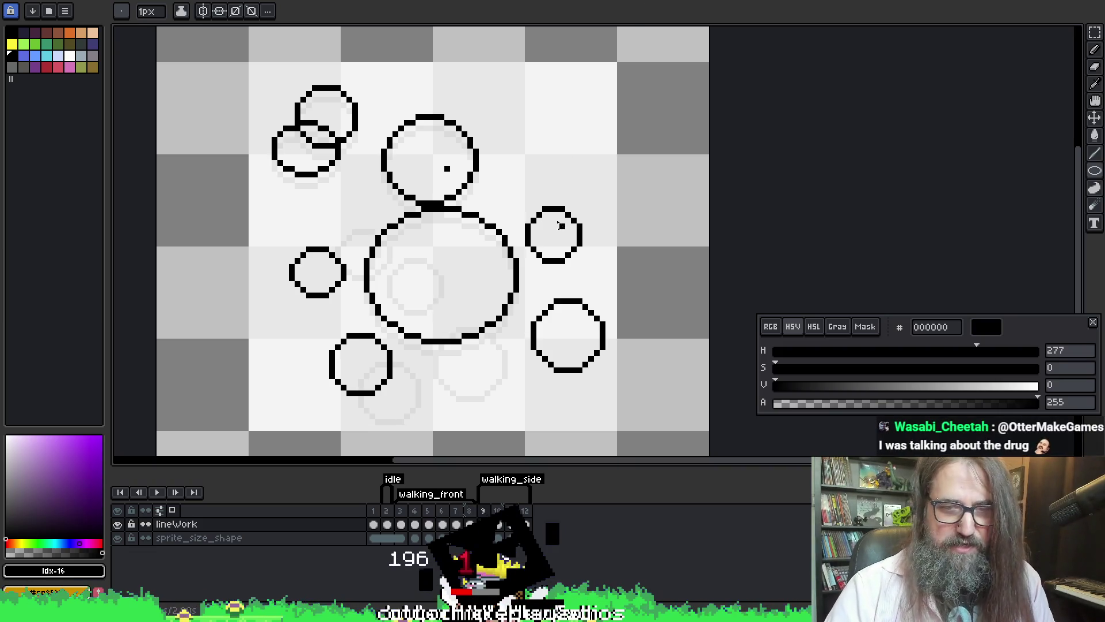
{"action": "key", "text": "Right"}
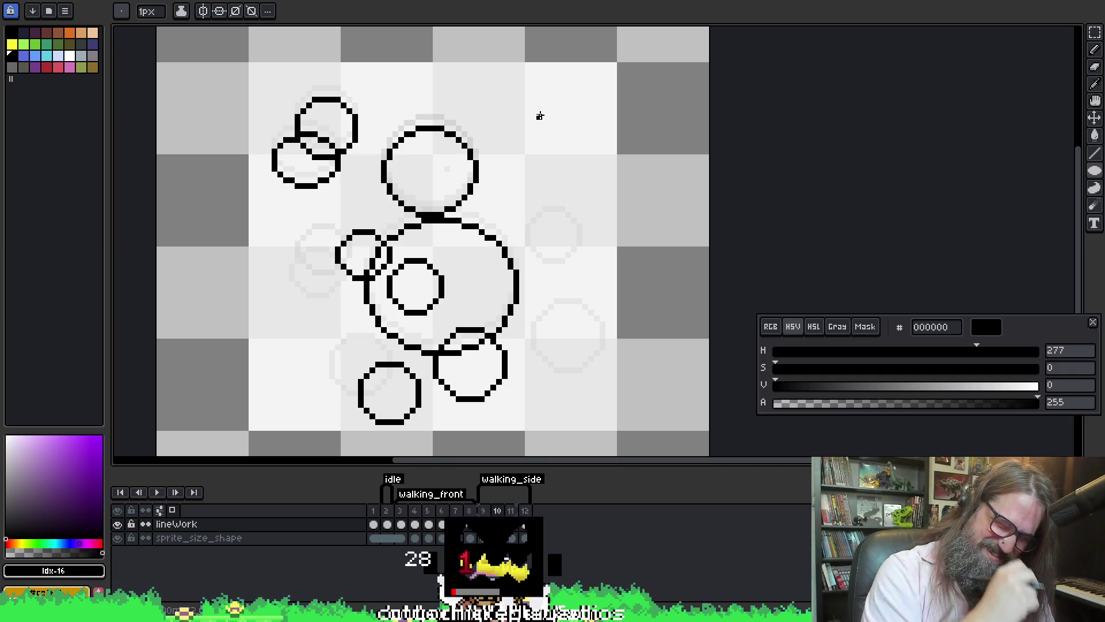
- Flip back and forth between neighbouring frames to compare them
{"action": "key", "text": "Right"}
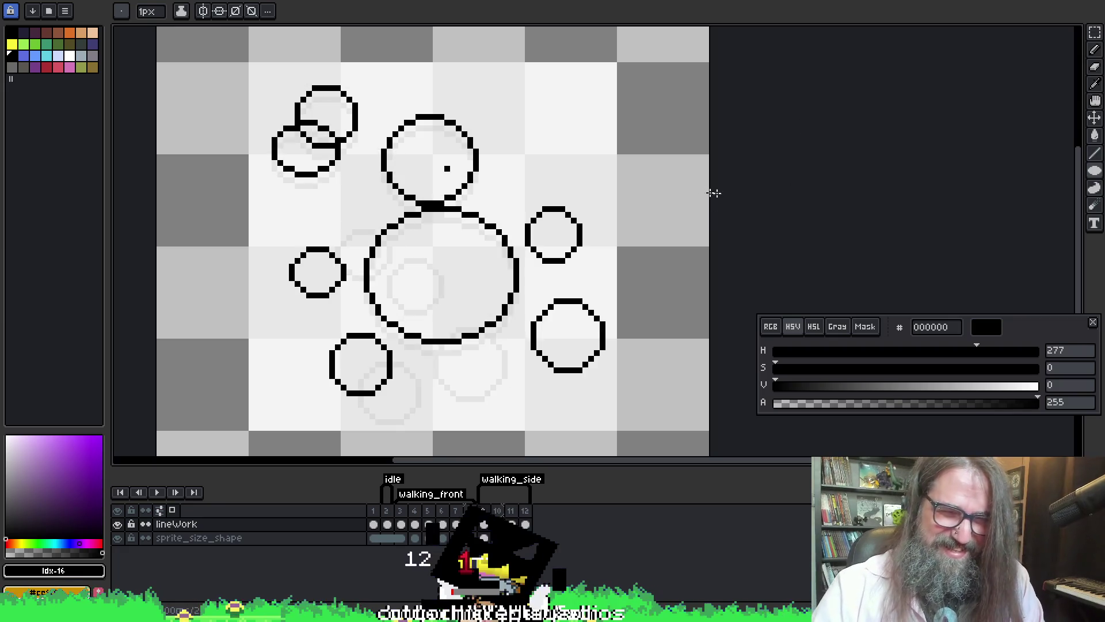
{"action": "key", "text": "Left"}
{"action": "key", "text": "Right"}
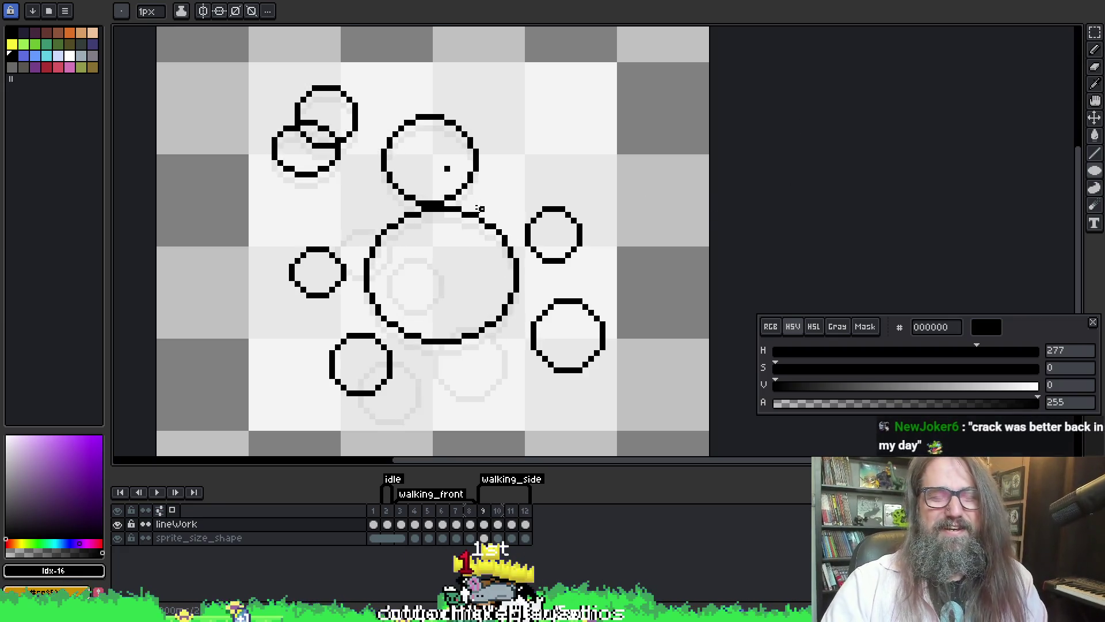
{"action": "key", "text": "b"}
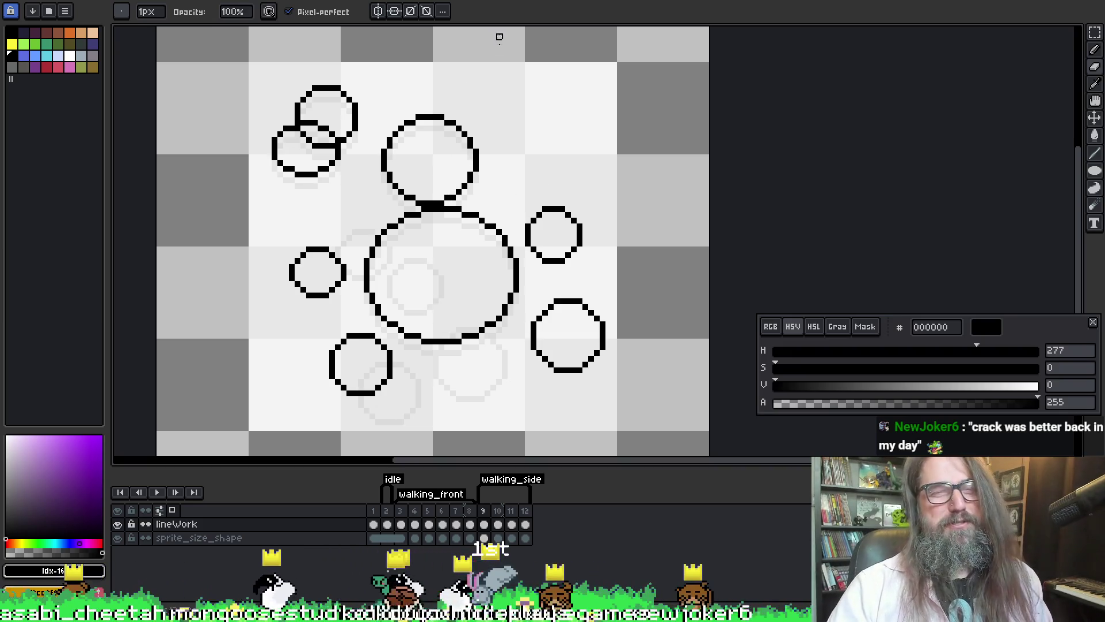
- Sample black from a bubble outline as the drawing colour
{"action": "key", "text": "i"}
{"action": "left_click", "coordinate": [482, 153]}
{"action": "left_click", "coordinate": [462, 163]}
{"action": "key", "text": "e"}
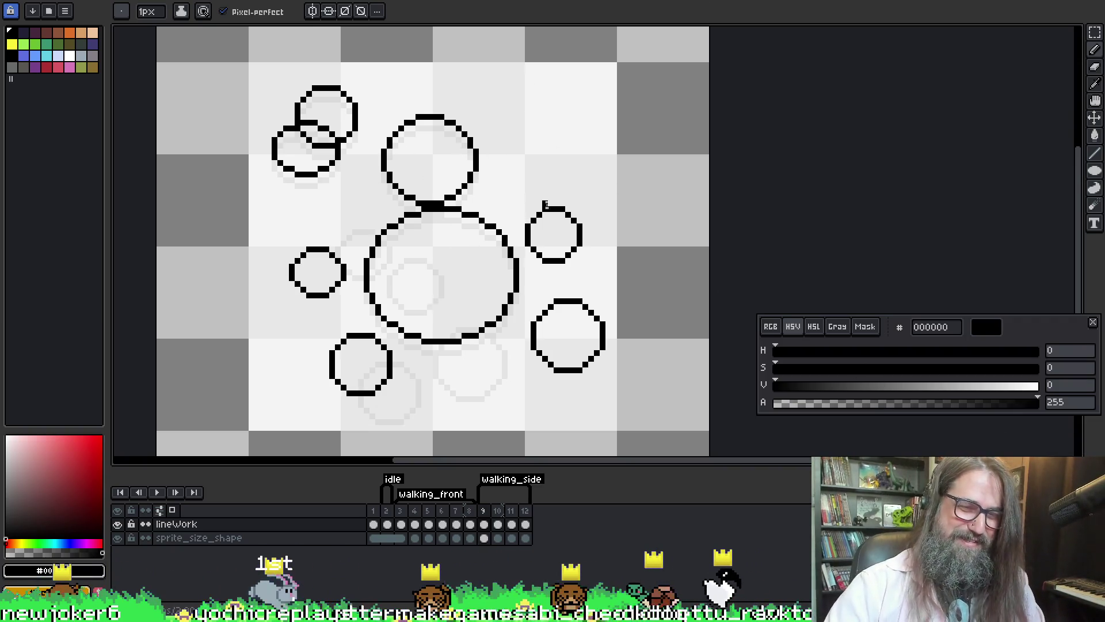
- Compare frames 9, 10 and 11, finishing back on frame 9
{"action": "key", "text": "Right"}
{"action": "key", "text": "Left"}
{"action": "key", "text": "Right"}
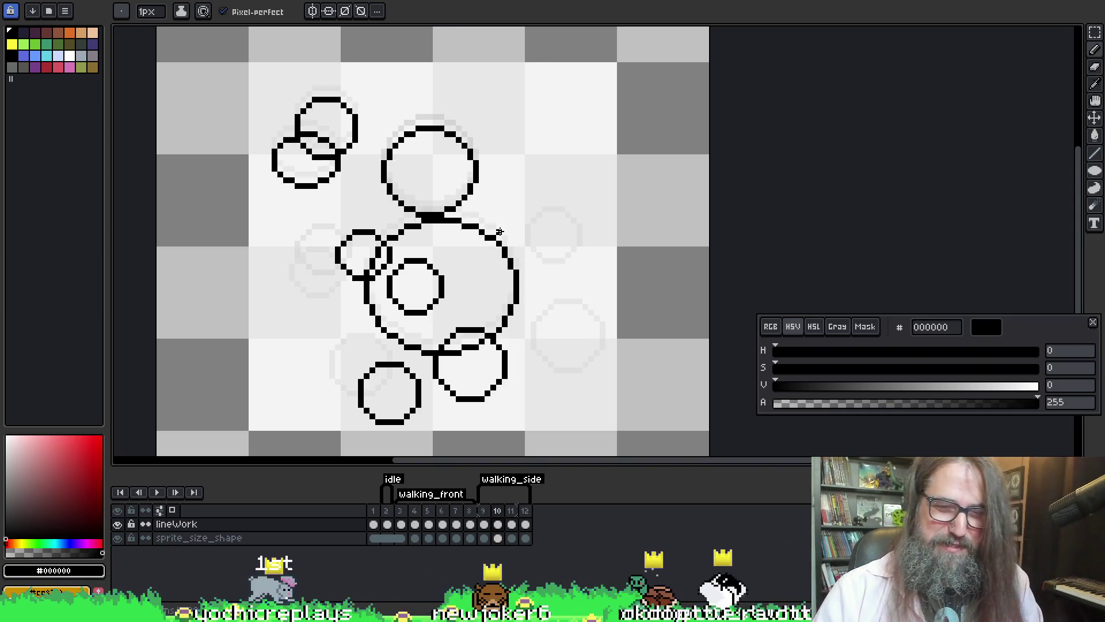
{"action": "key", "text": "Right"}
{"action": "key", "text": "Left"}
{"action": "key", "text": "Right"}
{"action": "key", "text": "Left"}
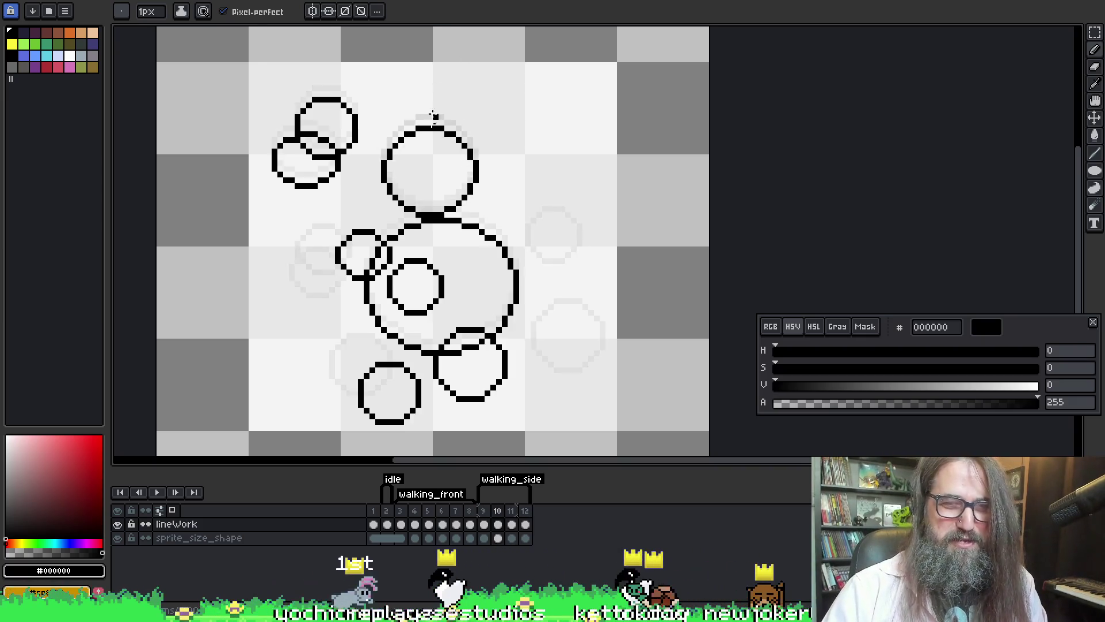
{"action": "key", "text": "Left"}
{"action": "key", "text": "Right"}
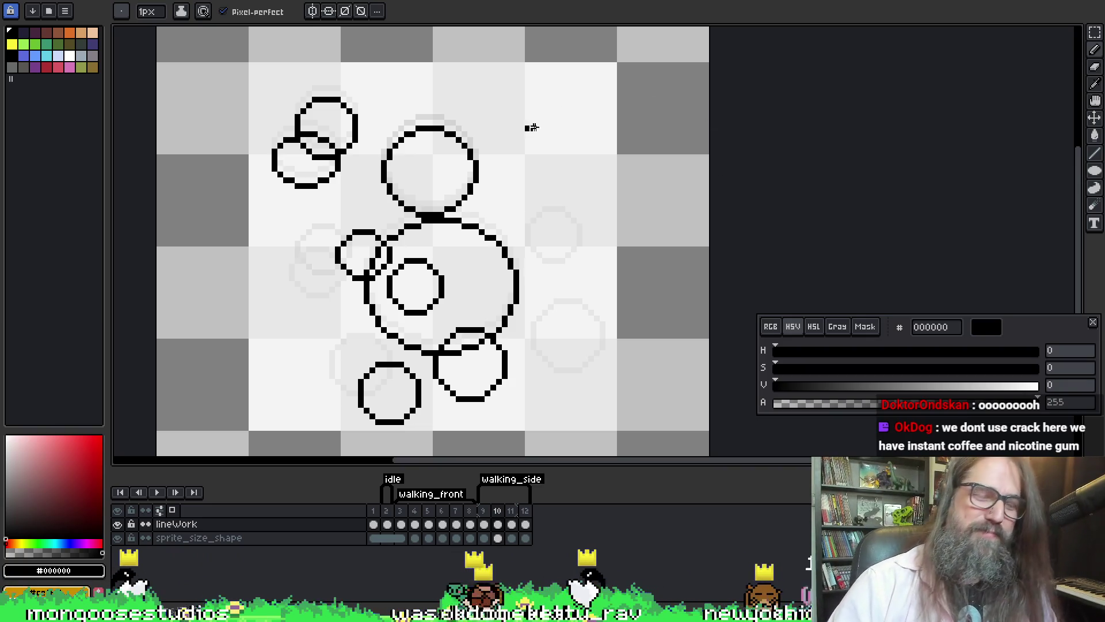
{"action": "key", "text": "Left"}
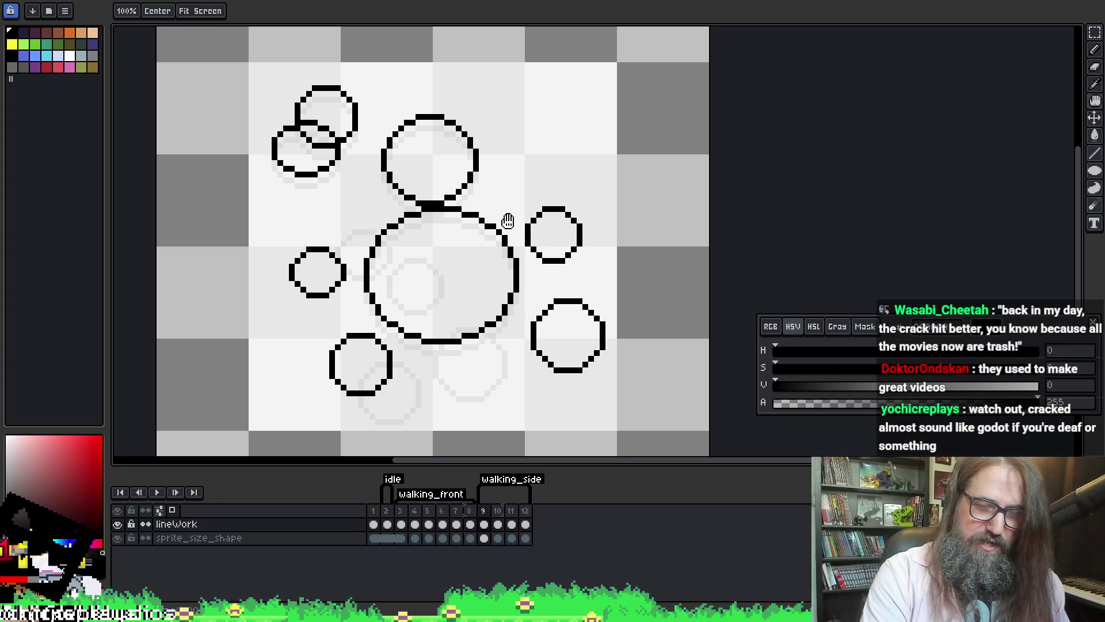
- Reposition the view and compare frames 9 and 10
{"action": "left_click_drag", "start_coordinate": [509, 221], "coordinate": [514, 221]}
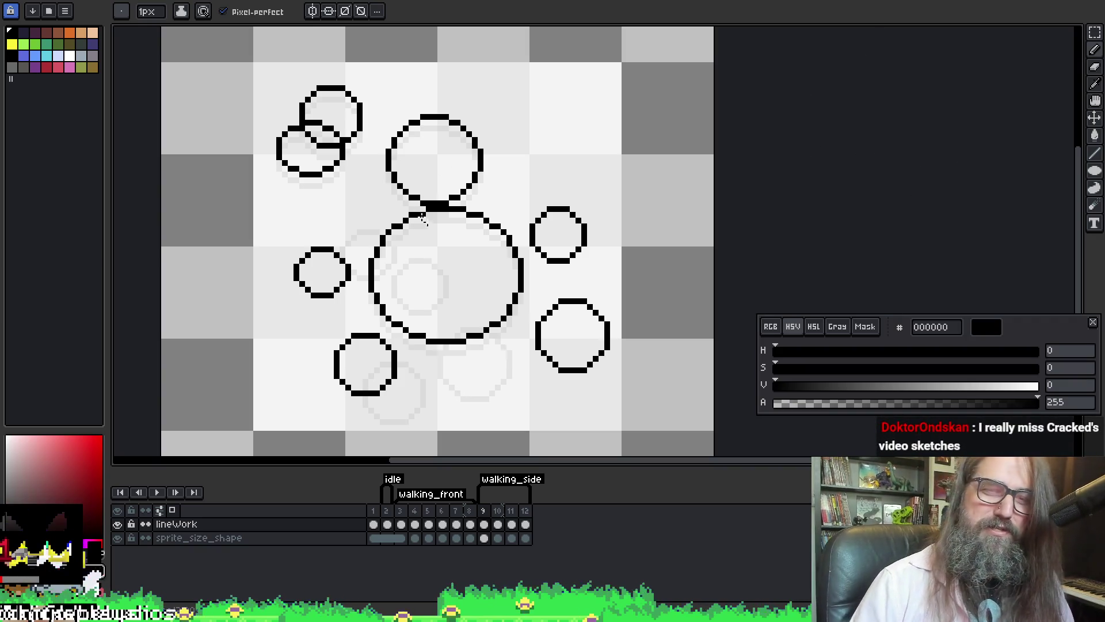
{"action": "left_click_drag", "start_coordinate": [689, 104], "coordinate": [683, 84]}
{"action": "key", "text": "Right"}
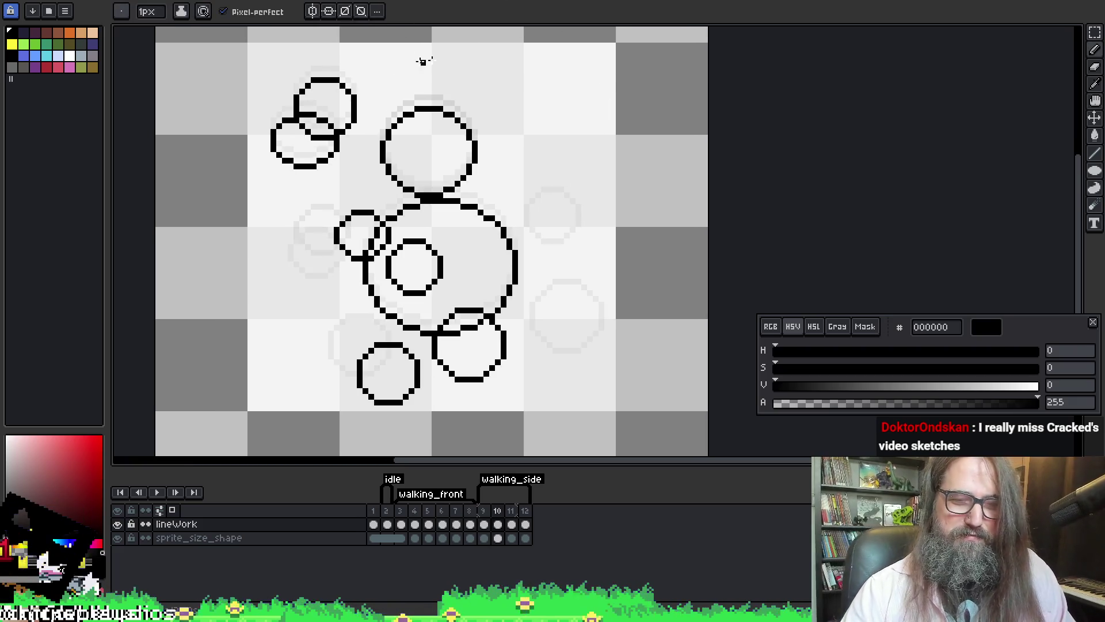
{"action": "key", "text": "Left"}
{"action": "key", "text": "Right"}
- Move to frame 11 and draw a short diagonal line right of the big bubble
{"action": "key", "text": "Left"}
{"action": "key", "text": "Right"}
{"action": "key", "text": "Right"}
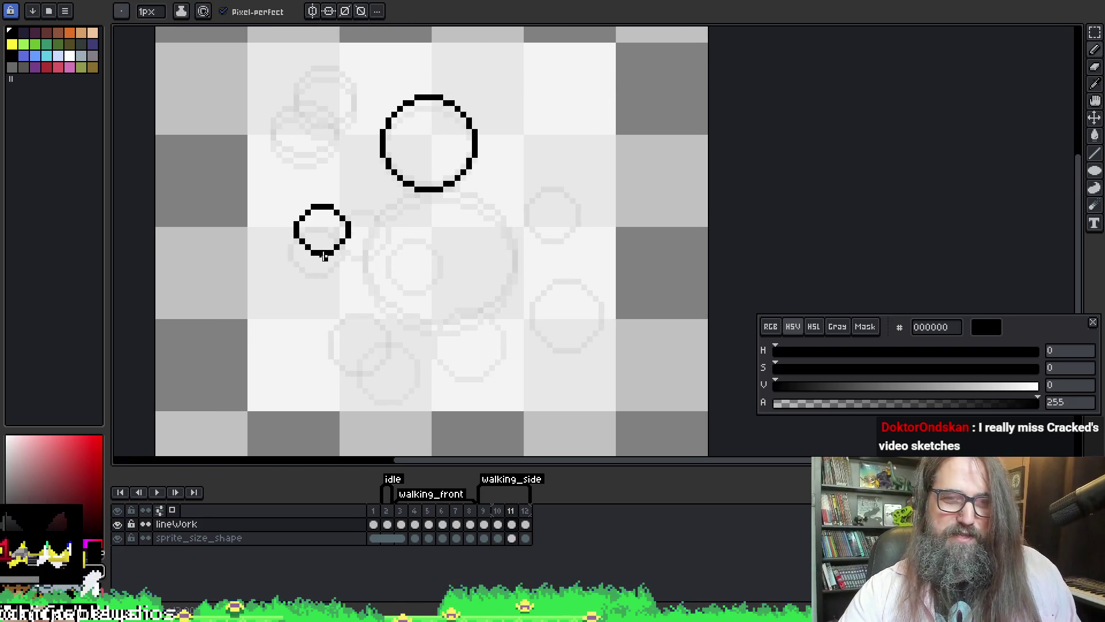
{"action": "key", "text": "Left"}
{"action": "key", "text": "Left"}
{"action": "key", "text": "Right"}
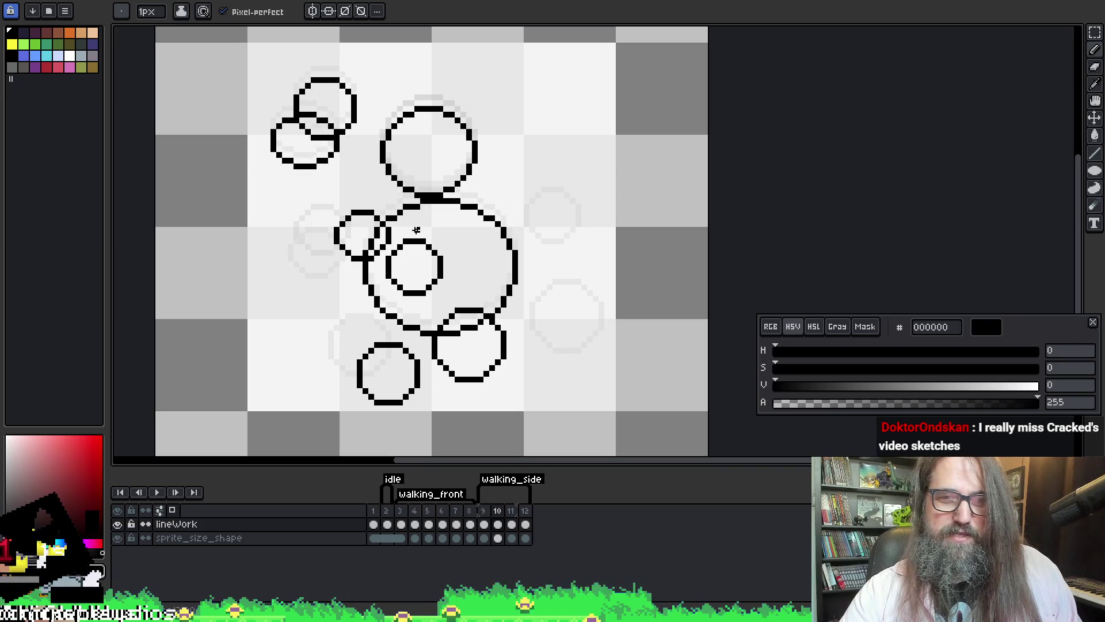
{"action": "key", "text": "Right"}
{"action": "left_click_drag", "start_coordinate": [485, 200], "coordinate": [523, 244]}
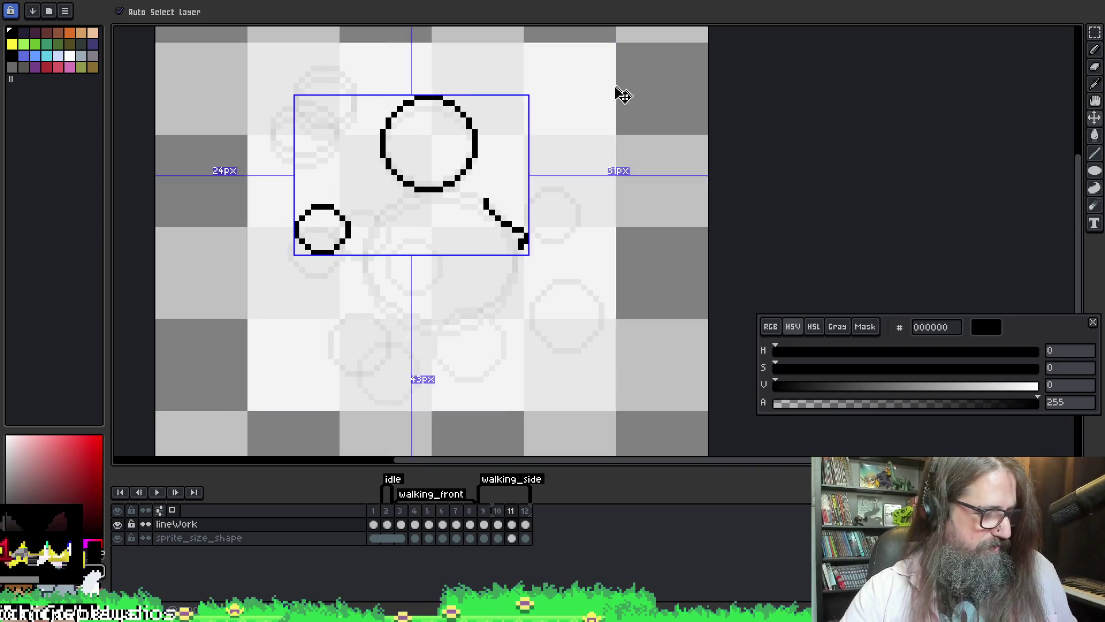
- Replace the diagonal stroke with a small circle outline right of the big circle
{"action": "key", "text": "ctrl+z"}
{"action": "mouse_move", "coordinate": [450, 154]}
{"action": "left_mouse_down"}
{"action": "mouse_move", "coordinate": [521, 206]}
{"action": "mouse_move", "coordinate": [533, 253]}
{"action": "left_mouse_up"}
{"action": "key", "text": "ctrl+z"}
{"action": "key", "text": "u"}
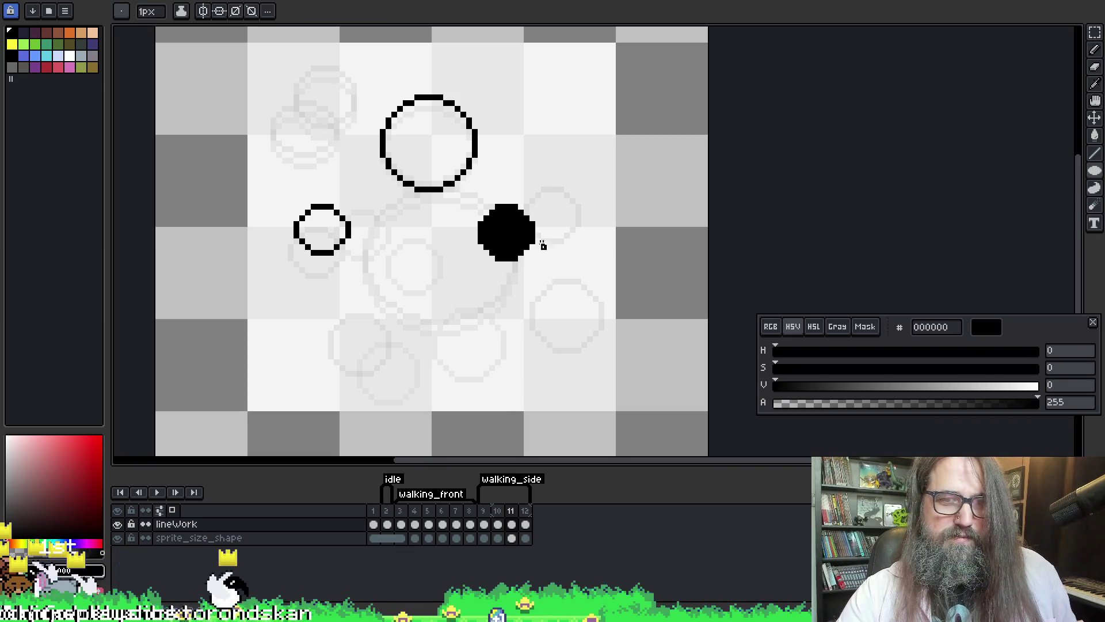
{"action": "key", "text": "ctrl+z"}
{"action": "key", "text": "m"}
{"action": "key", "text": "u"}
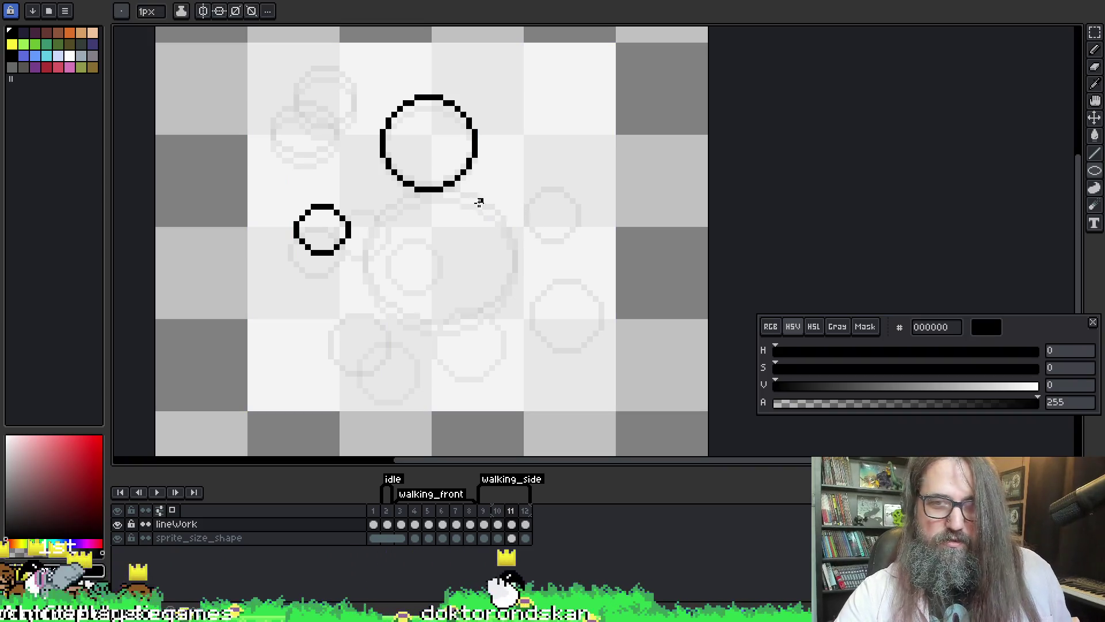
{"action": "left_click_drag", "start_coordinate": [480, 202], "coordinate": [530, 249]}
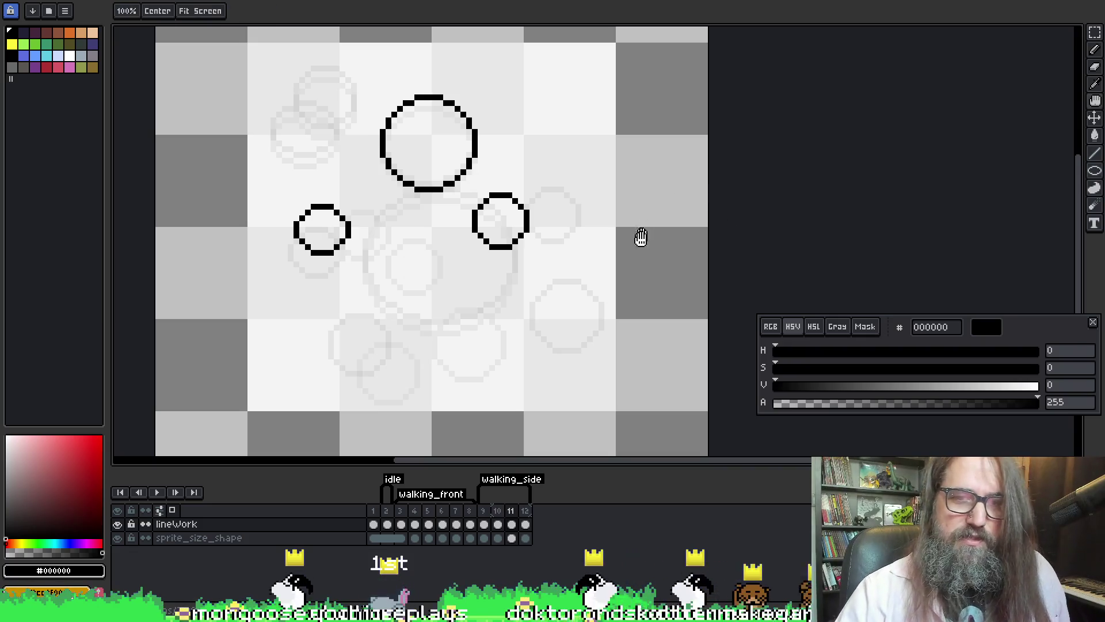
{"action": "left_click_drag", "start_coordinate": [641, 237], "coordinate": [600, 227]}
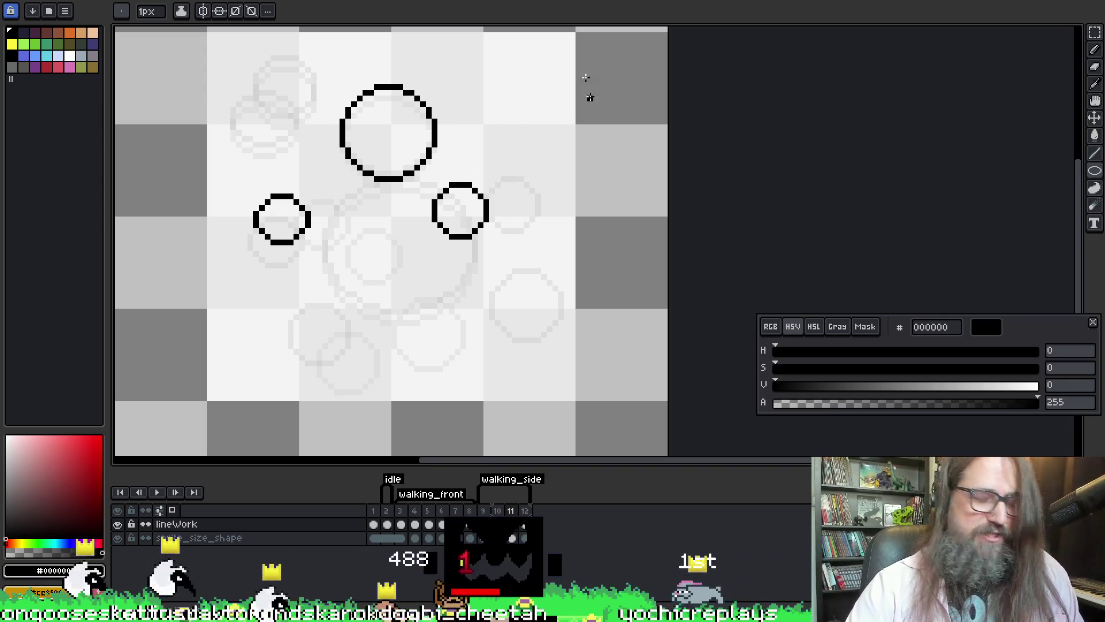
{"action": "key", "text": "Left"}
{"action": "key", "text": "Right"}
{"action": "key", "text": "Right"}
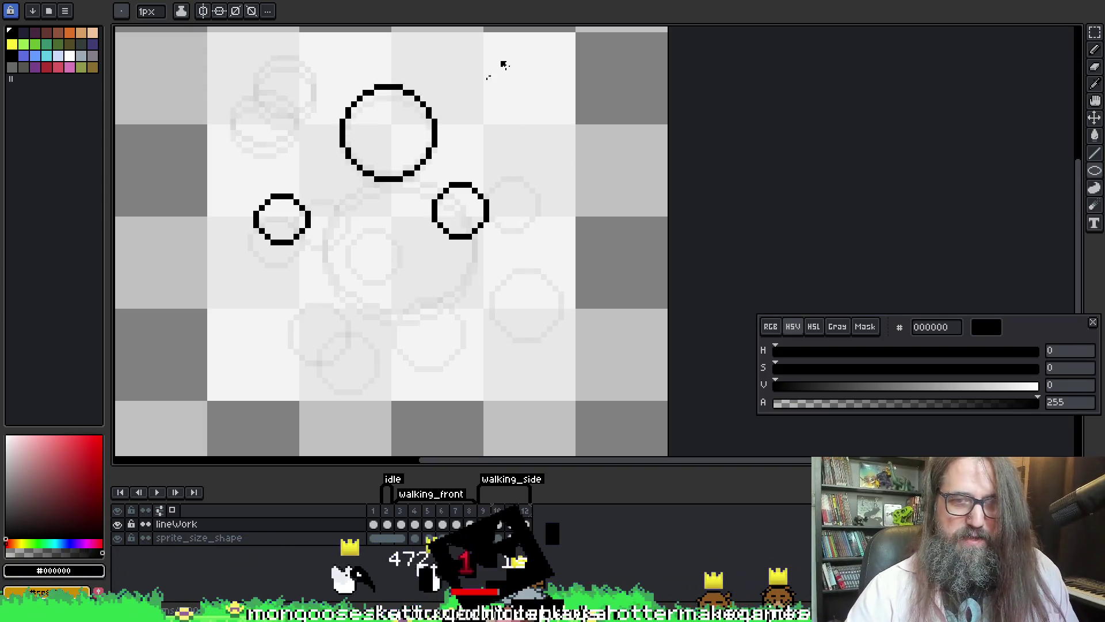
{"action": "key", "text": "Left"}
{"action": "key", "text": "Left"}
{"action": "key", "text": "Right"}
{"action": "key", "text": "Right"}
{"action": "key", "text": "Left"}
{"action": "key", "text": "Left"}
{"action": "key", "text": "Right"}
{"action": "key", "text": "Right"}
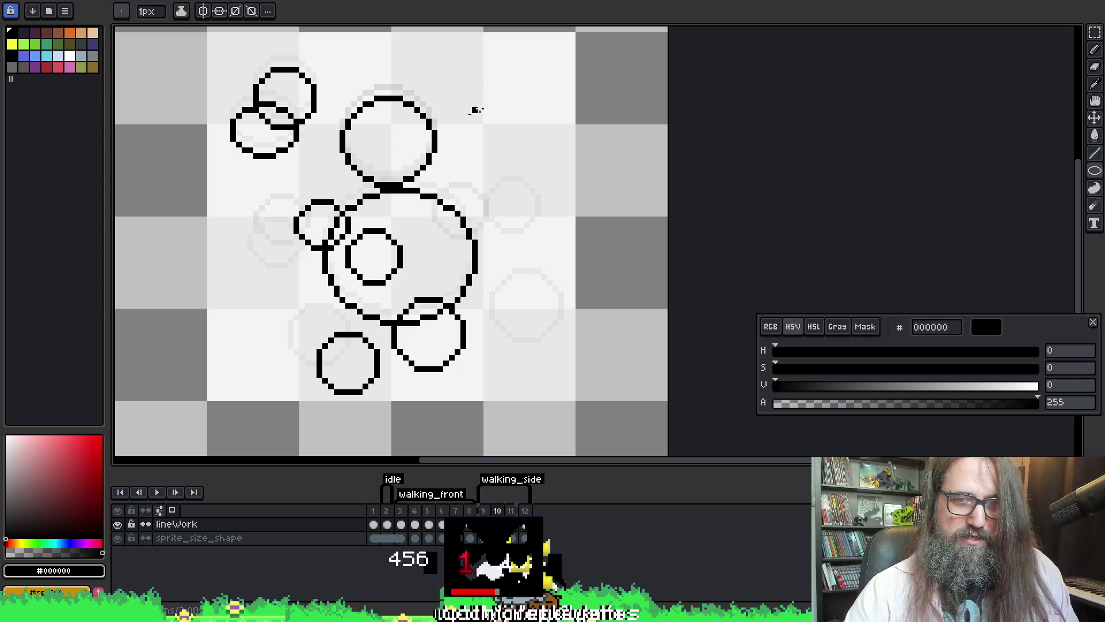
{"action": "key", "text": "Right"}
{"action": "key", "text": "Left"}
{"action": "key", "text": "Left"}
{"action": "key", "text": "Right"}
{"action": "key", "text": "Right"}
{"action": "left_click", "coordinate": [406, 133]}
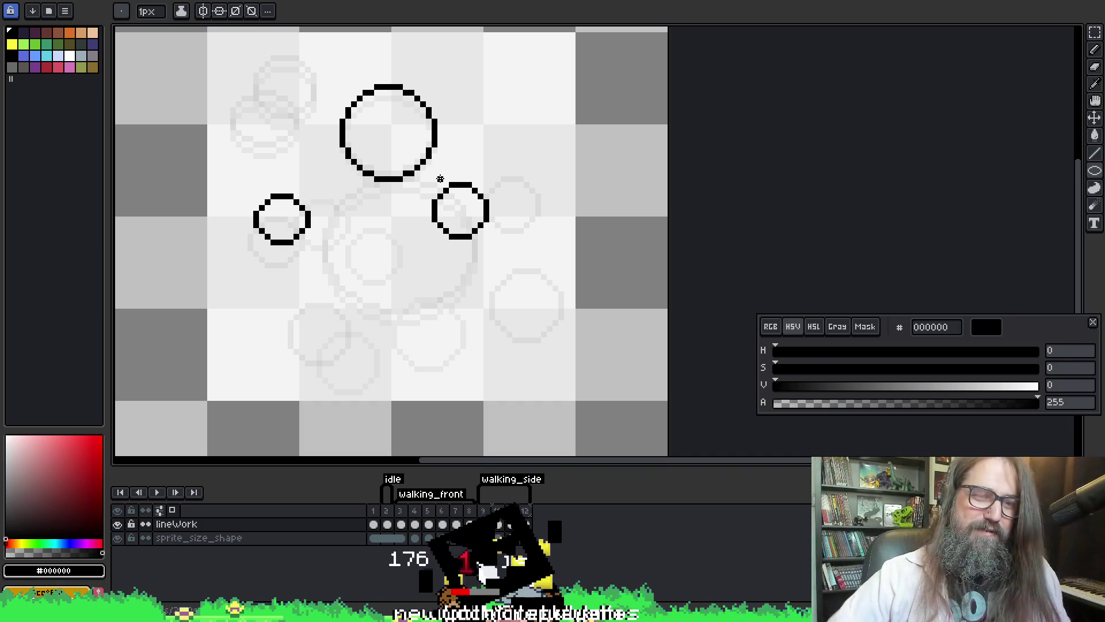
- Compare neighbouring frames and draw a small circle at the lower left of frame 11
{"action": "key", "text": "comma"}
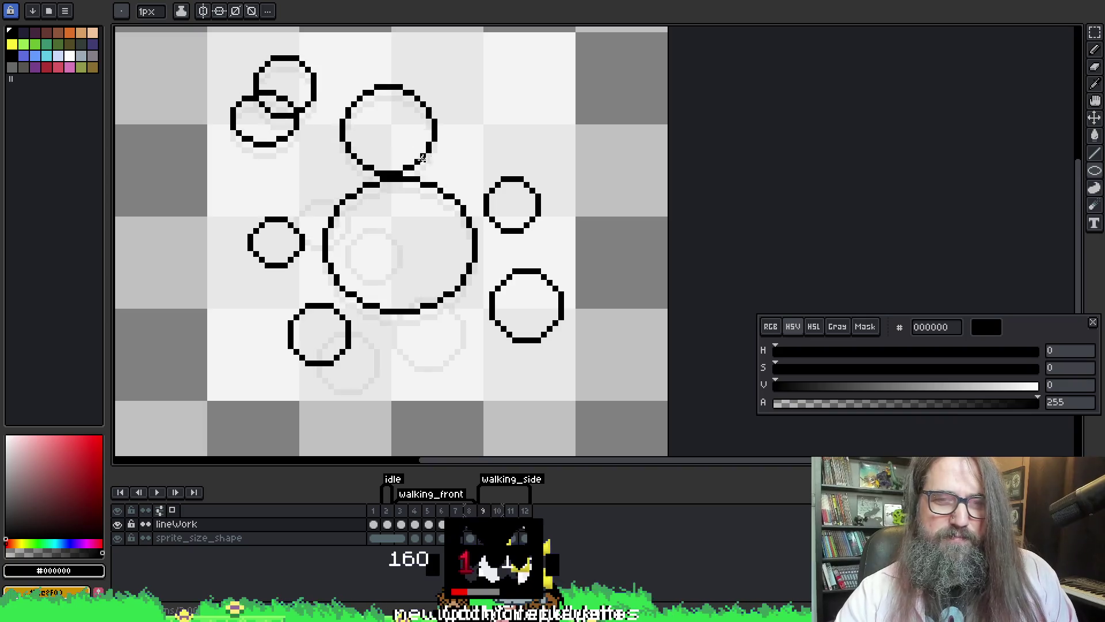
{"action": "key", "text": "comma"}
{"action": "key", "text": "comma"}
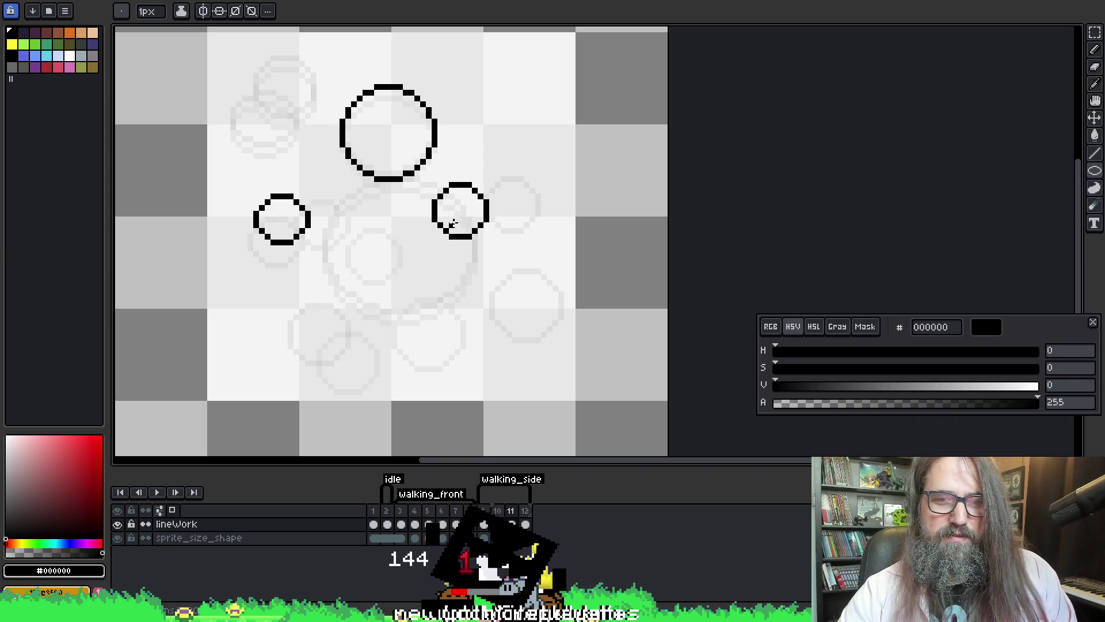
{"action": "key", "text": "comma"}
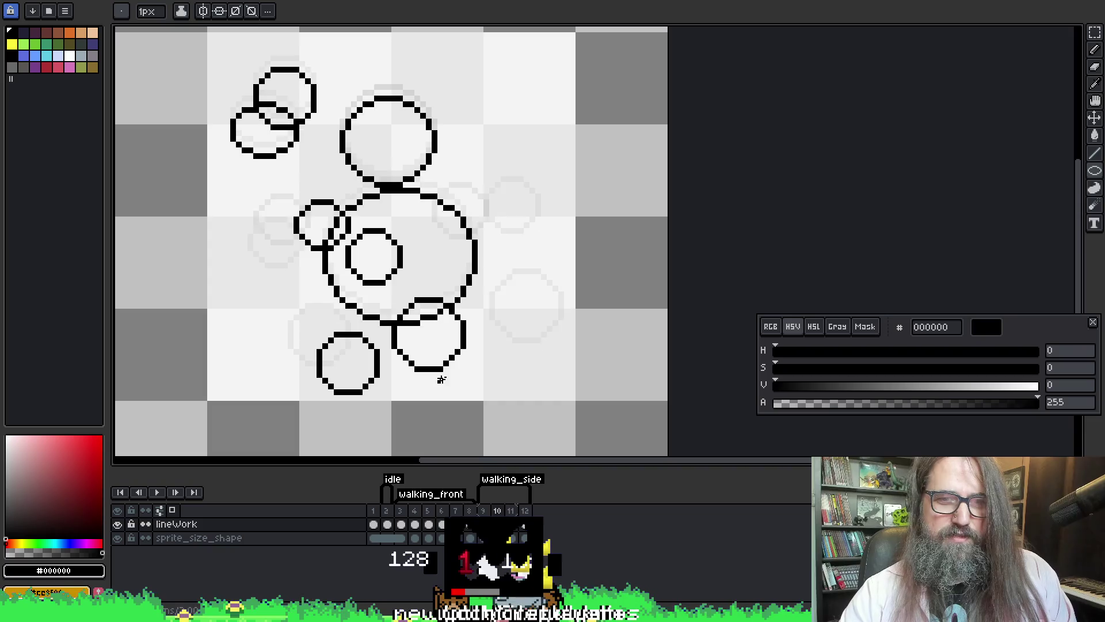
{"action": "key", "text": "comma"}
{"action": "key", "text": "comma"}
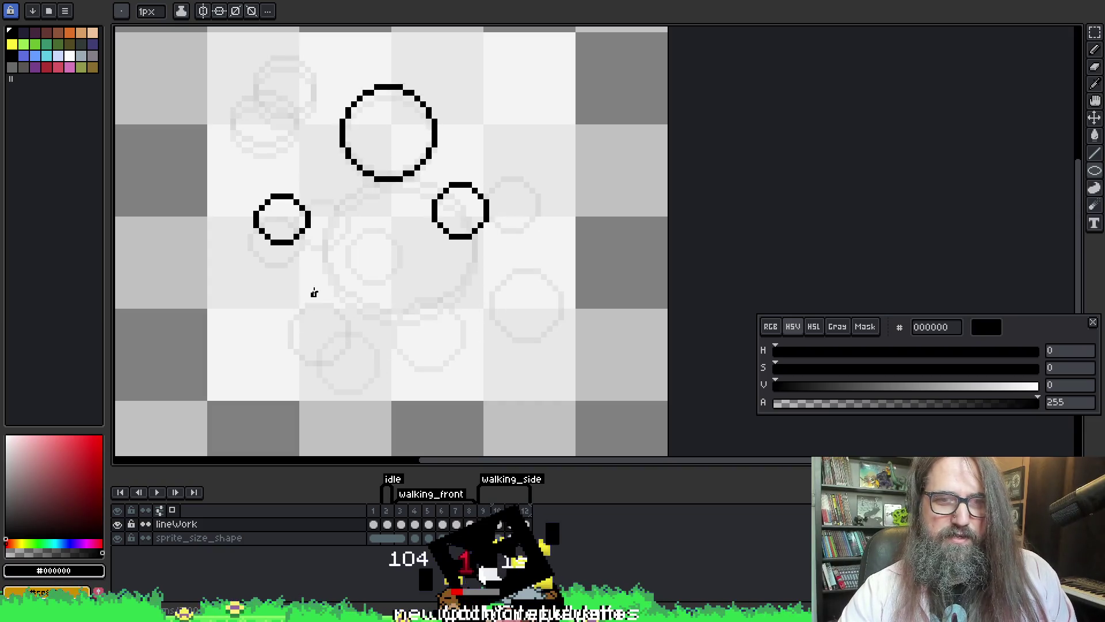
{"action": "mouse_move", "coordinate": [299, 326]}
{"action": "left_mouse_down"}
{"action": "mouse_move", "coordinate": [340, 385]}
{"action": "mouse_move", "coordinate": [364, 389]}
{"action": "left_mouse_up"}
- Flip through the walking_side frames to preview the new circle
{"action": "key", "text": "comma"}
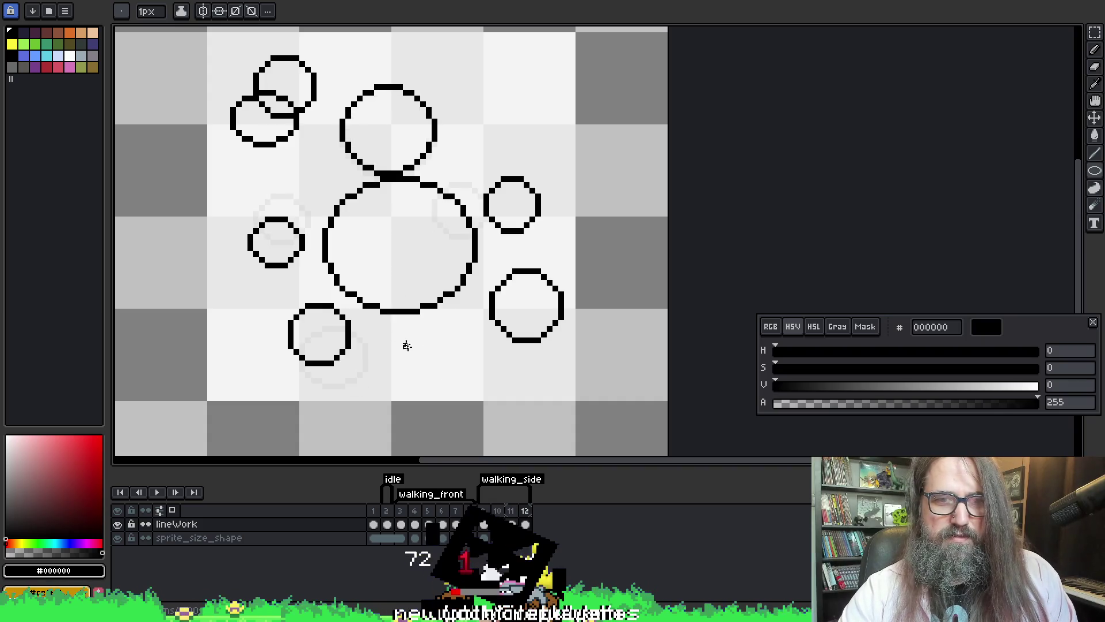
{"action": "key", "text": "comma"}
{"action": "key", "text": "period"}
{"action": "key", "text": "comma"}
{"action": "key", "text": "period"}
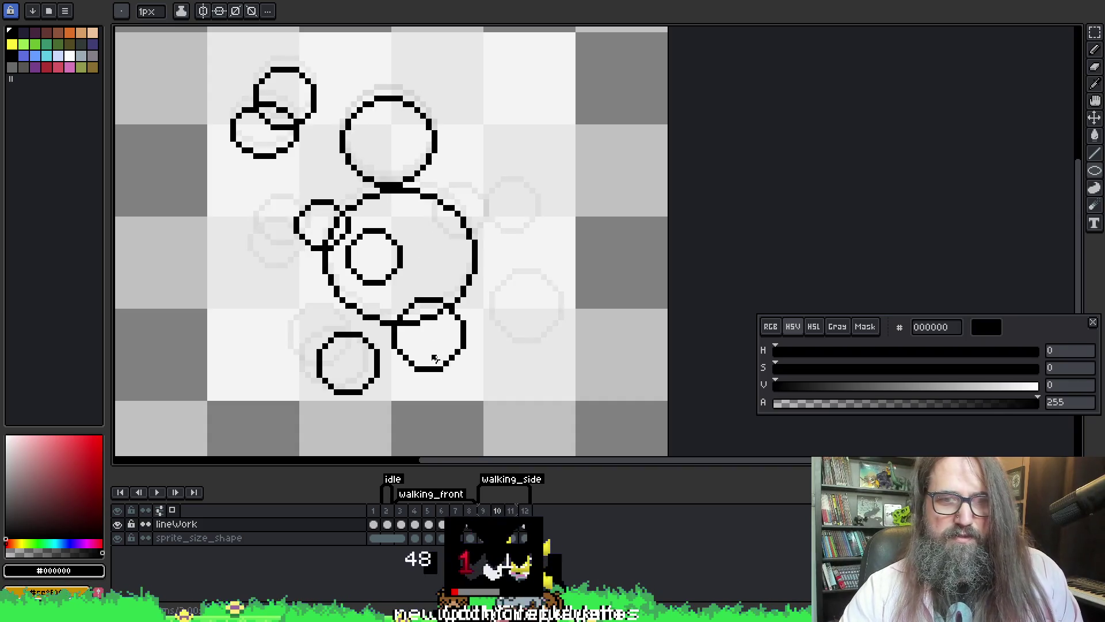
{"action": "key", "text": "period"}
{"action": "key", "text": "comma"}
{"action": "key", "text": "period"}
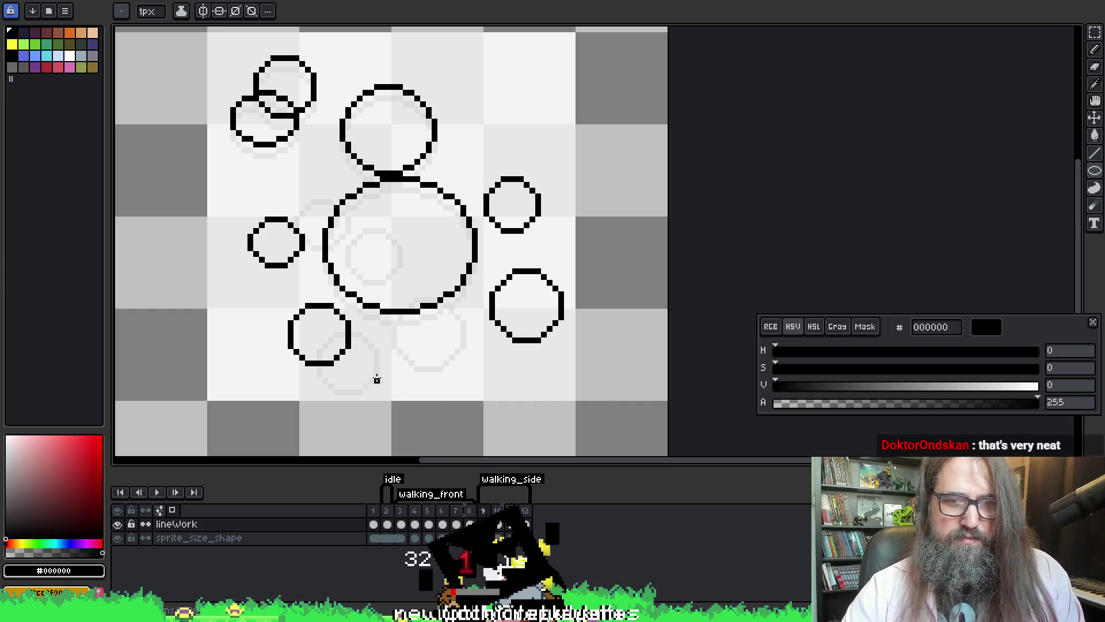
{"action": "key", "text": "period"}
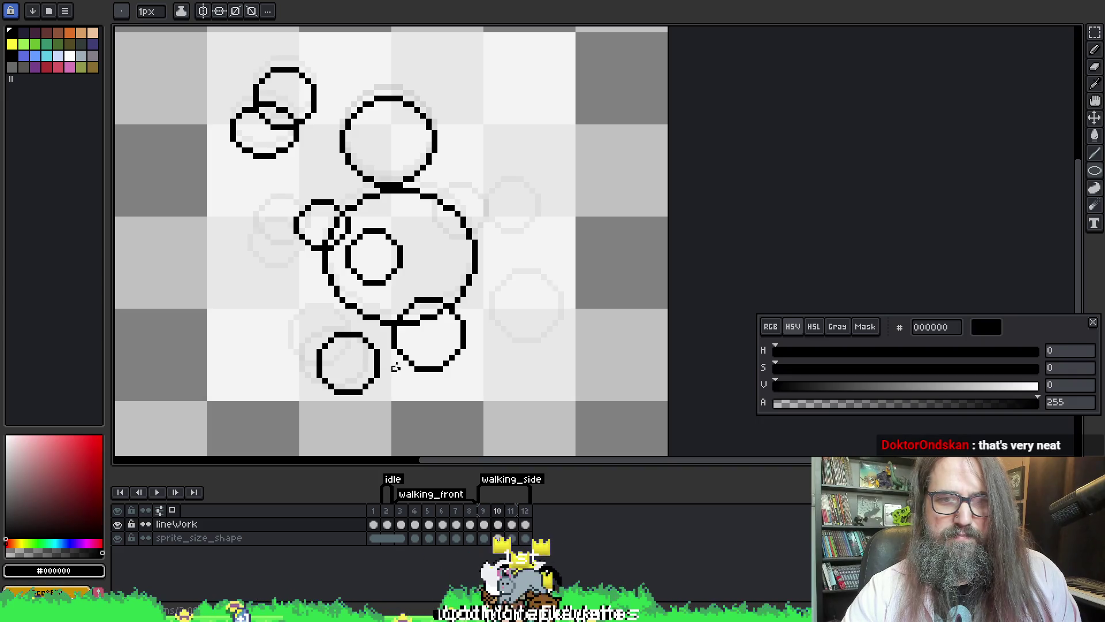
{"action": "key", "text": "period"}
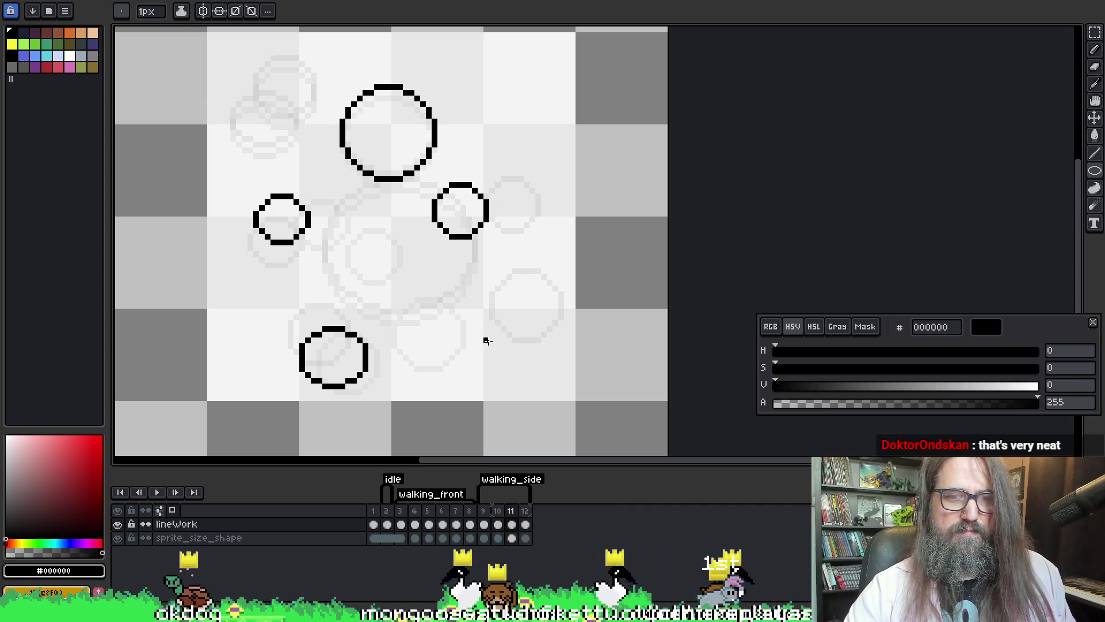
- Select all and deselect, then return to frame 10
{"action": "key", "text": "ctrl+a"}
{"action": "key", "text": "ctrl+d"}
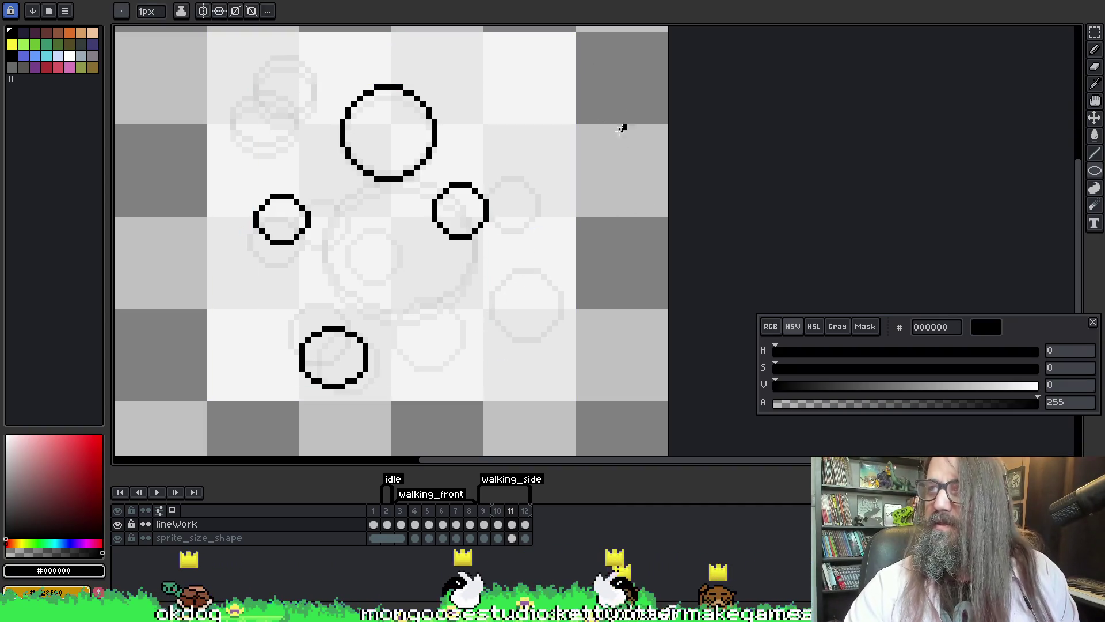
{"action": "key", "text": "comma"}
{"action": "key", "text": "comma"}
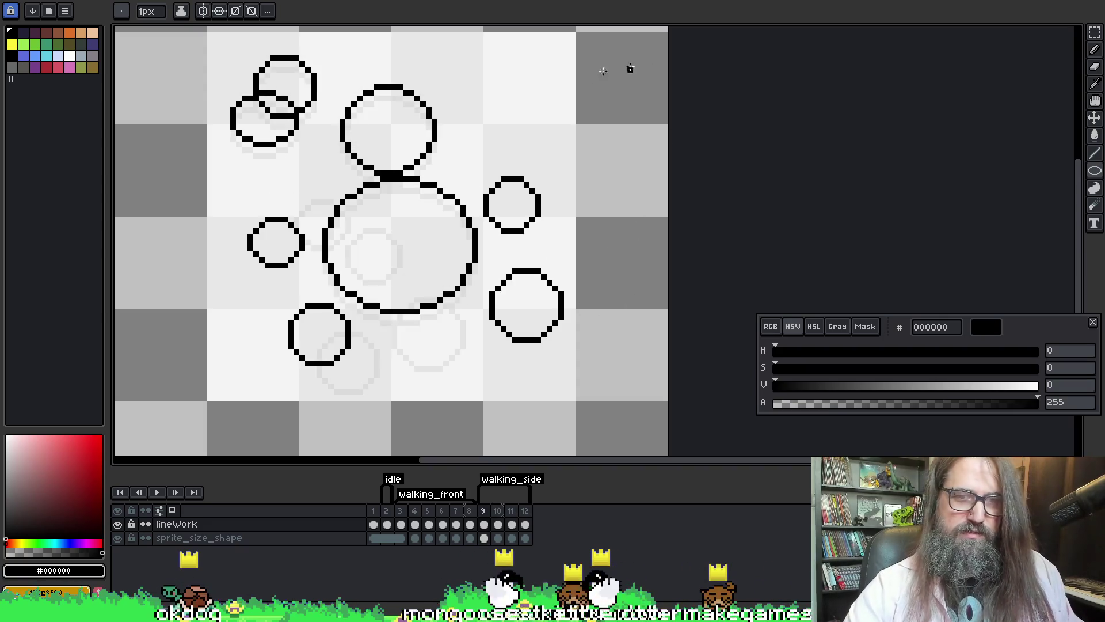
{"action": "key", "text": "period"}
{"action": "key", "text": "comma"}
{"action": "key", "text": "period"}
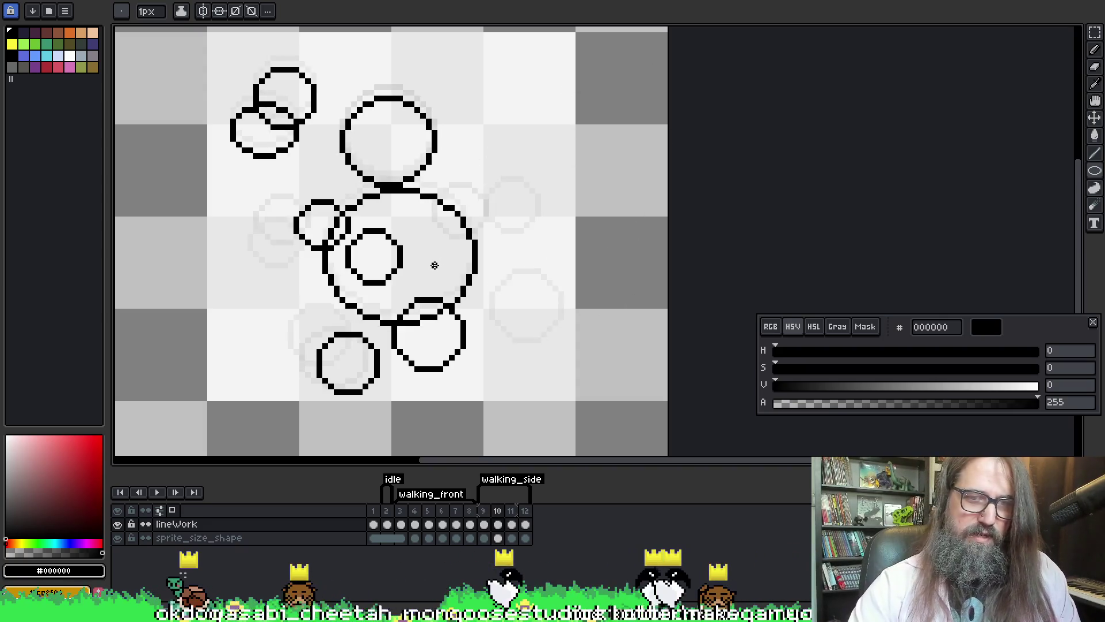
- Lasso-select the lower-right small circle on frame 10
{"action": "key", "text": "q"}
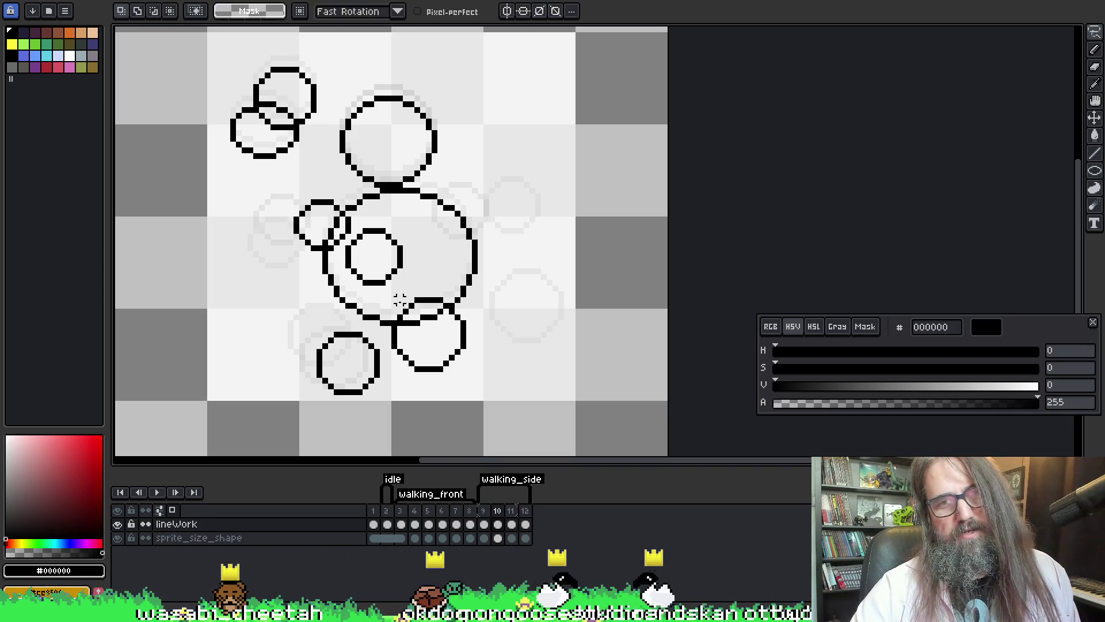
{"action": "key", "text": "comma"}
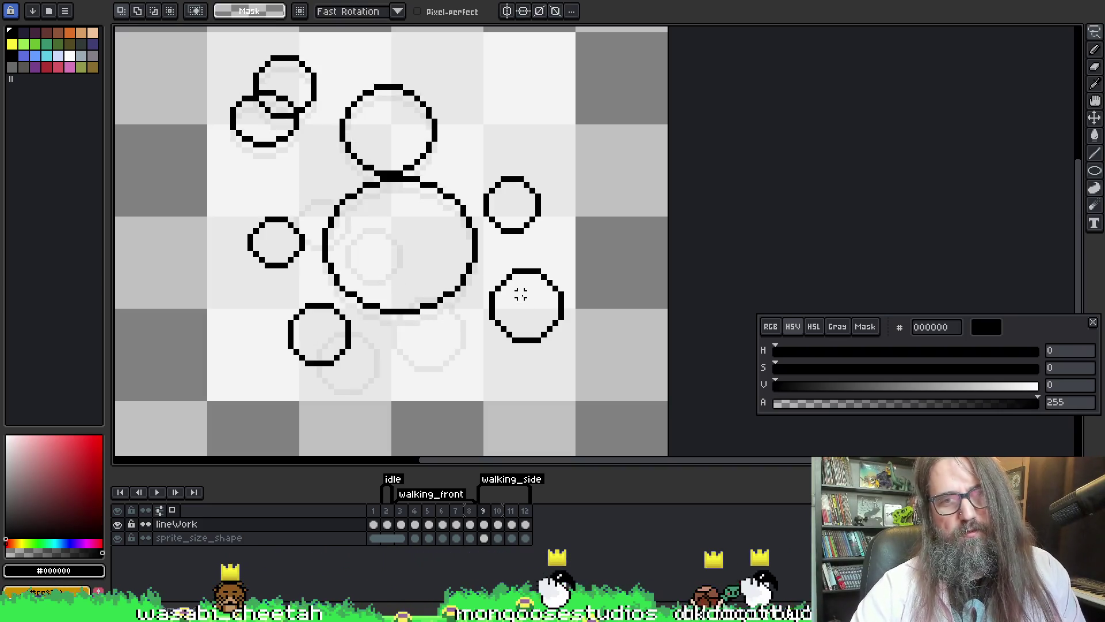
{"action": "key", "text": "period"}
{"action": "mouse_move", "coordinate": [389, 300]}
{"action": "left_mouse_down"}
{"action": "mouse_move", "coordinate": [443, 377]}
{"action": "mouse_move", "coordinate": [397, 297]}
{"action": "mouse_move", "coordinate": [475, 371]}
{"action": "left_mouse_up"}
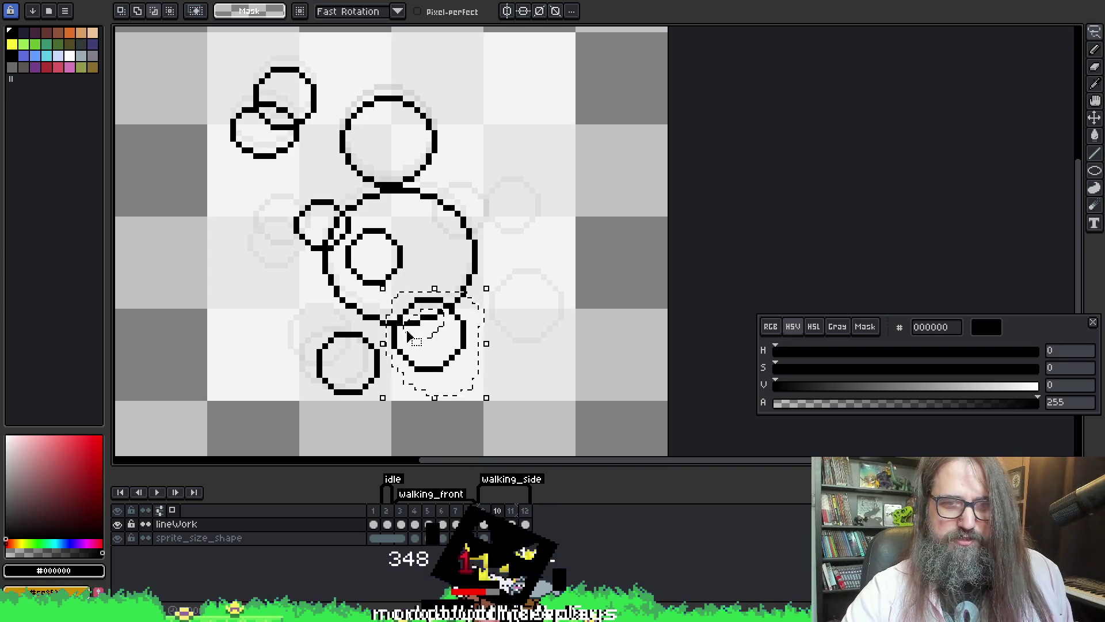
{"action": "key", "text": "i"}
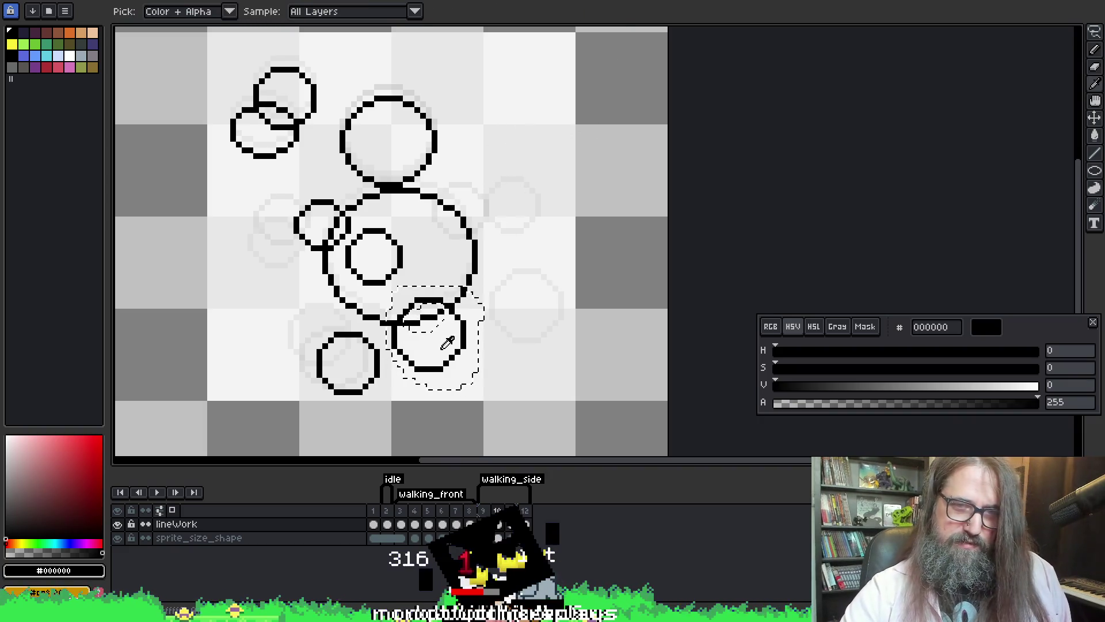
{"action": "key", "text": "m"}
{"action": "key", "text": "m"}
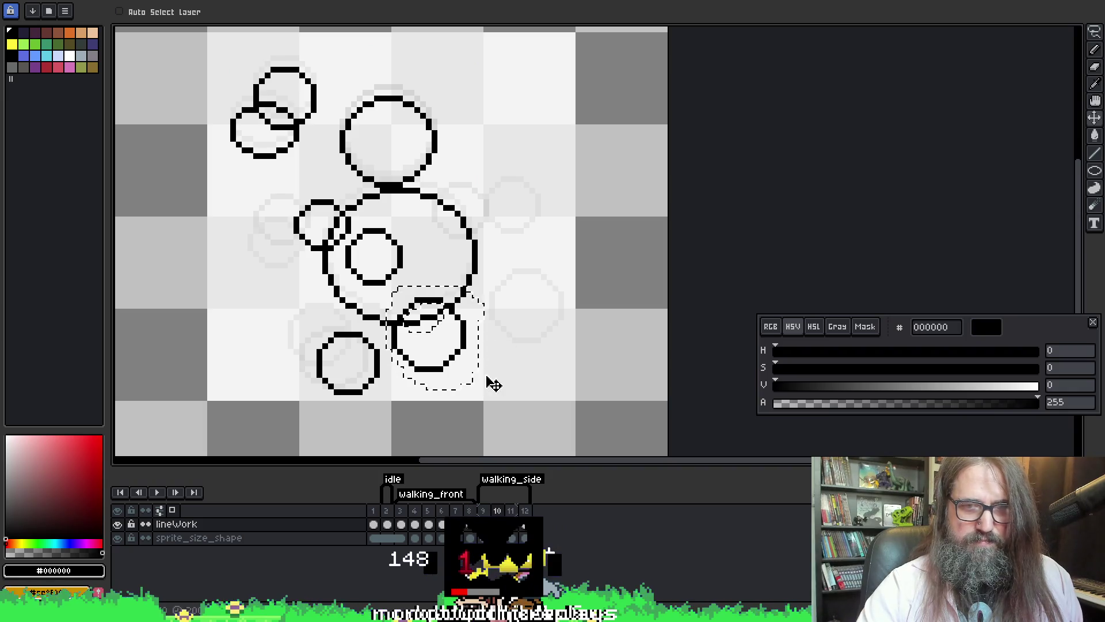
- Move the circle slightly lower and one pixel left, then commit it
{"action": "key", "text": "ctrl+x"}
{"action": "key", "text": "ctrl+v"}
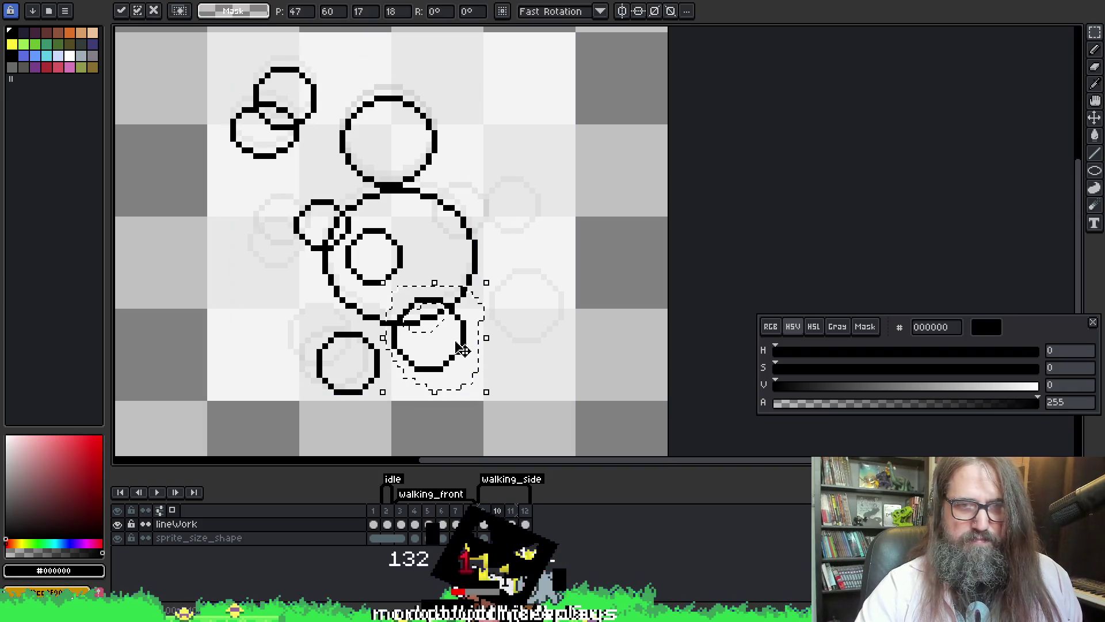
{"action": "left_click_drag", "start_coordinate": [471, 365], "coordinate": [467, 377]}
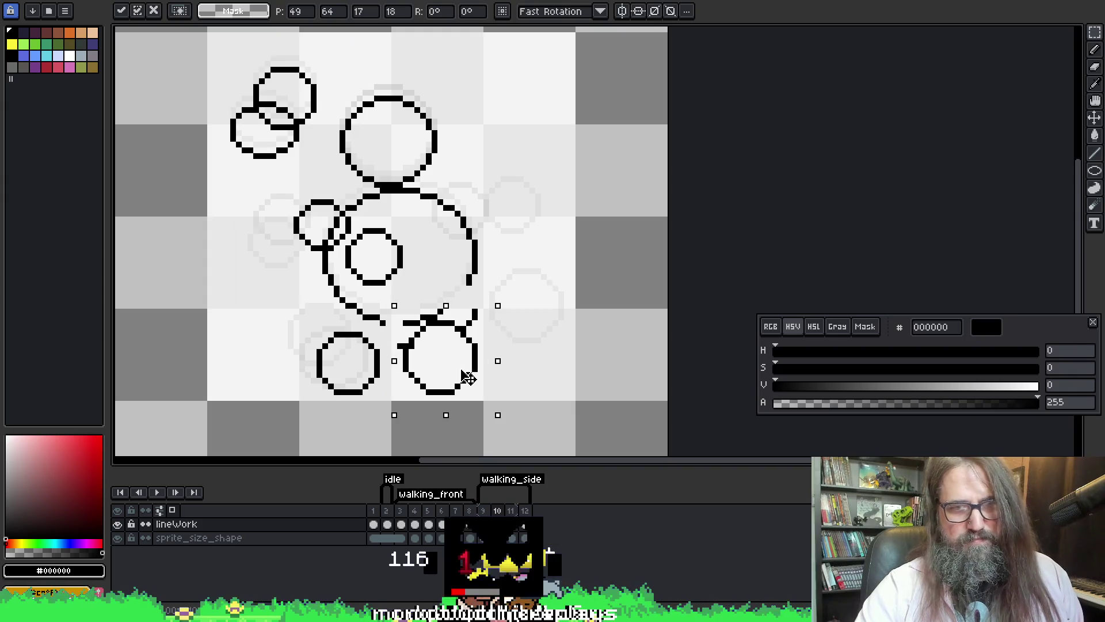
{"action": "key", "text": "Left"}
{"action": "key", "text": "Return"}
{"action": "key", "text": "b"}
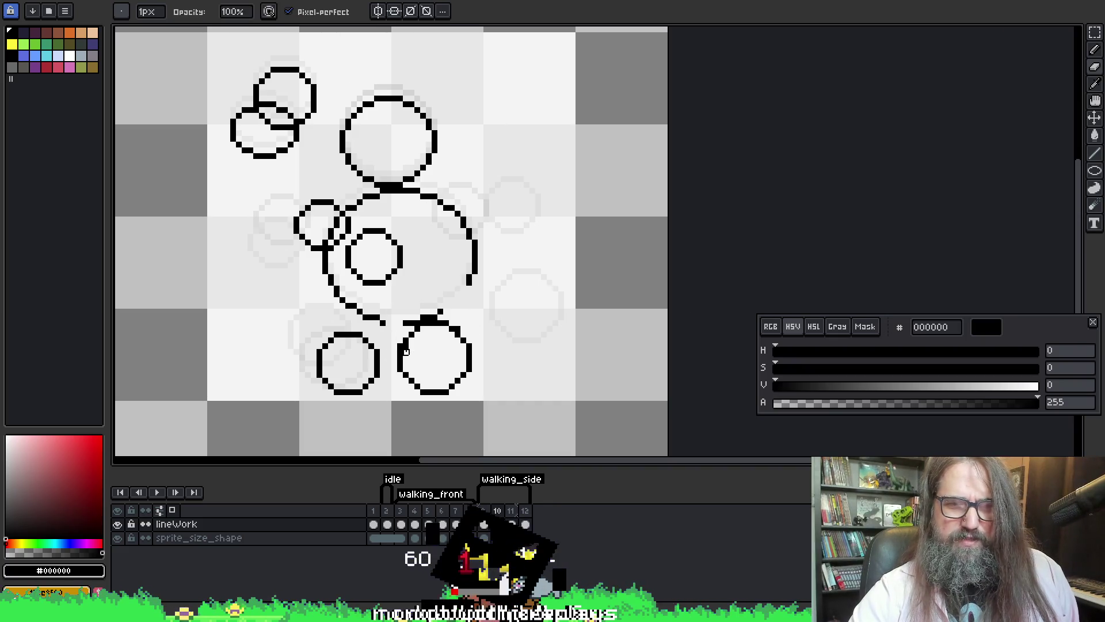
- Redraw the big circle's right-side arc and fill the gap in its bottom outline
{"action": "key", "text": "e"}
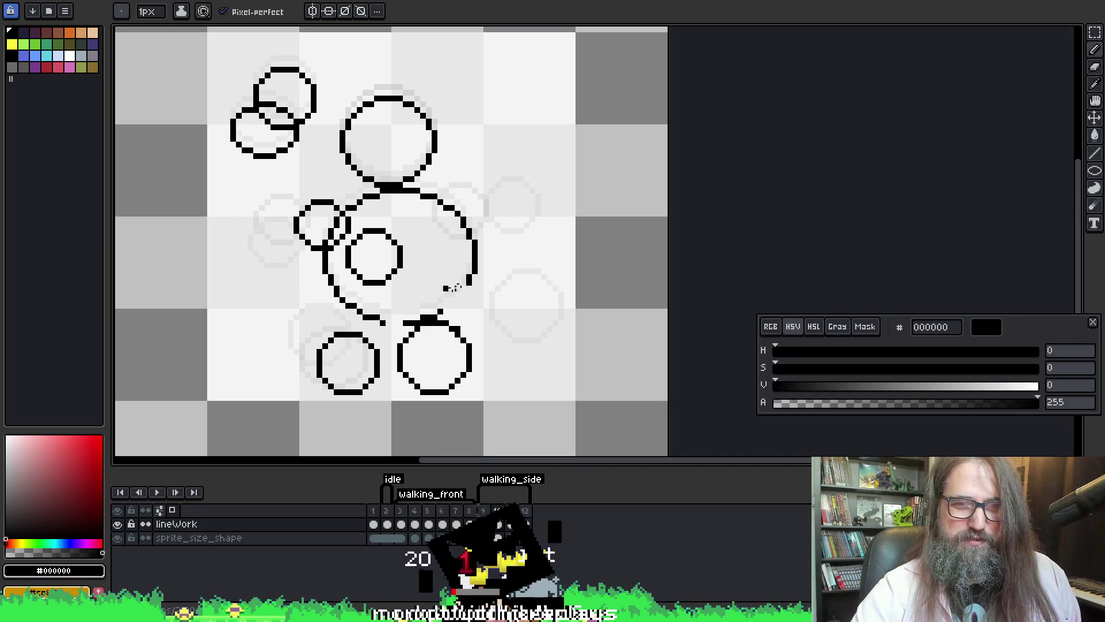
{"action": "left_click_drag", "start_coordinate": [442, 310], "coordinate": [465, 286]}
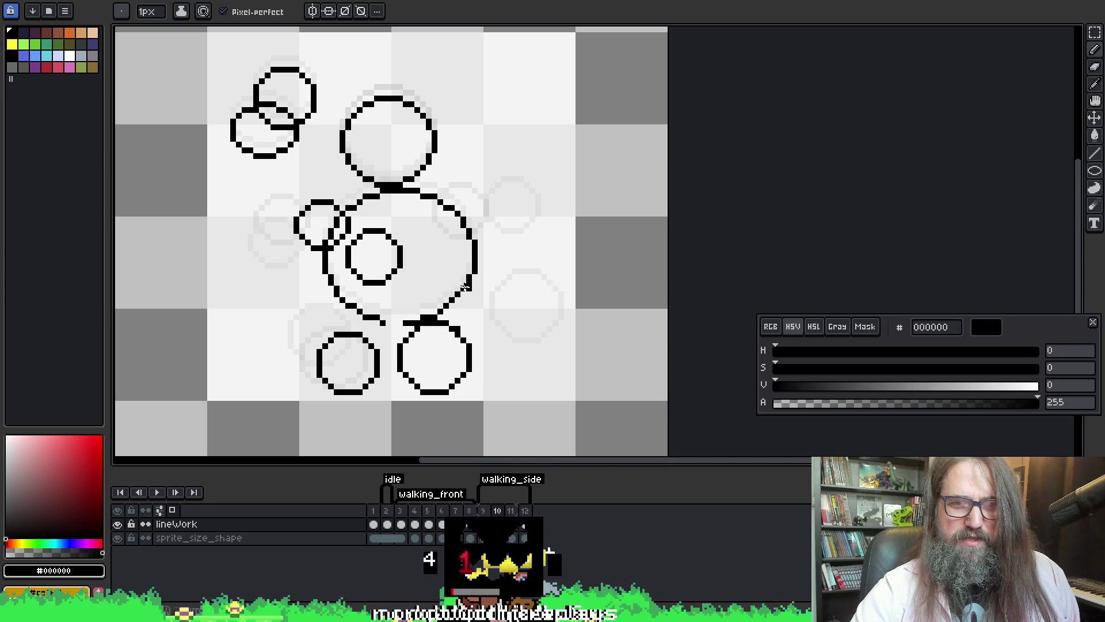
{"action": "left_click_drag", "start_coordinate": [384, 321], "coordinate": [413, 320]}
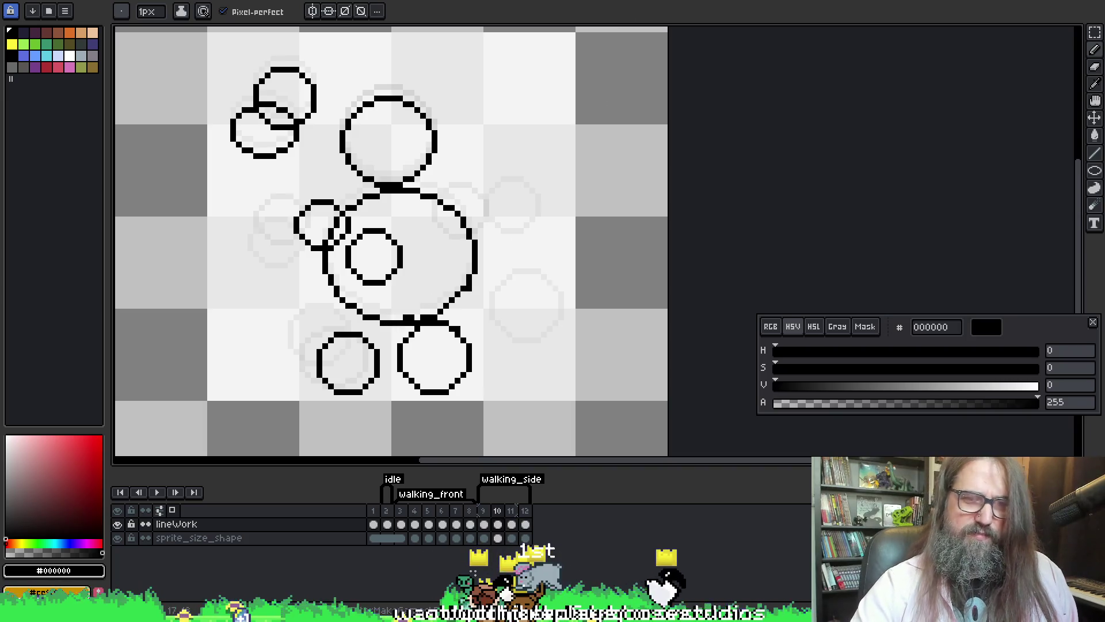
{"action": "key", "text": "b"}
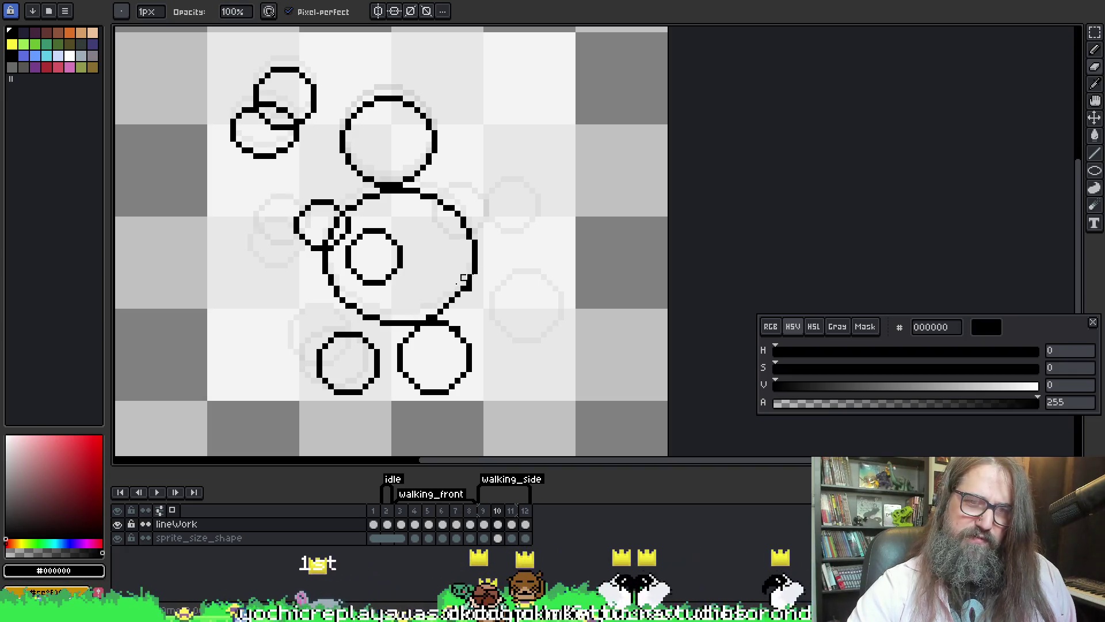
{"action": "key", "text": "e"}
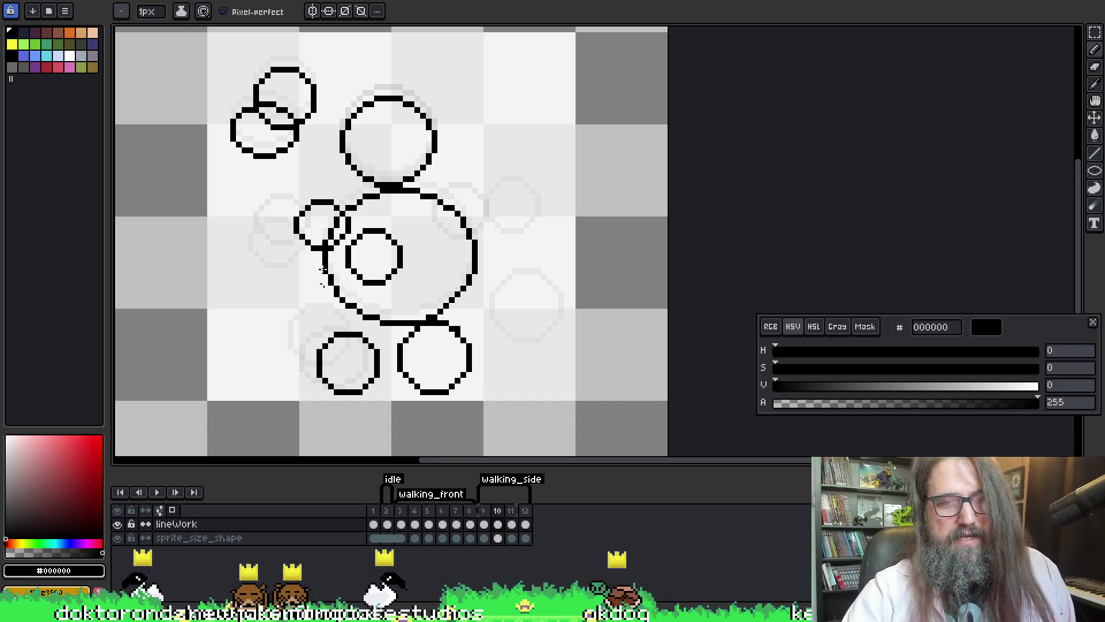
- Lasso the lower-left circle and drag it up to meet the big circle's bottom edge
{"action": "key", "text": "q"}
{"action": "mouse_move", "coordinate": [300, 333]}
{"action": "left_mouse_down"}
{"action": "mouse_move", "coordinate": [308, 394]}
{"action": "mouse_move", "coordinate": [359, 409]}
{"action": "mouse_move", "coordinate": [393, 381]}
{"action": "mouse_move", "coordinate": [382, 344]}
{"action": "mouse_move", "coordinate": [297, 323]}
{"action": "left_mouse_up"}
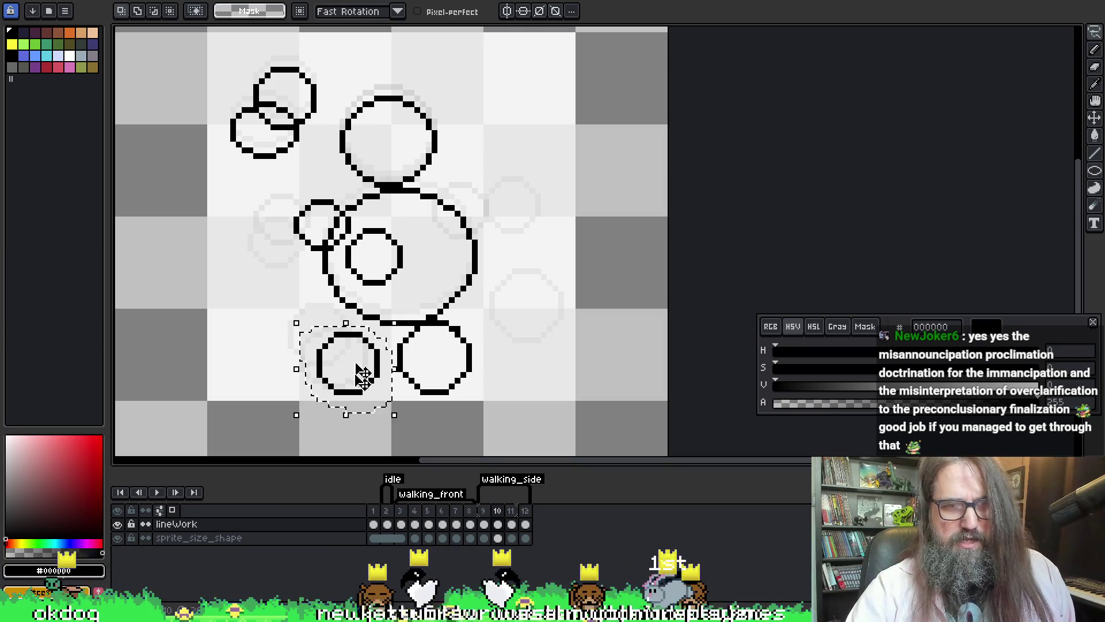
{"action": "left_click_drag", "start_coordinate": [357, 382], "coordinate": [357, 357]}
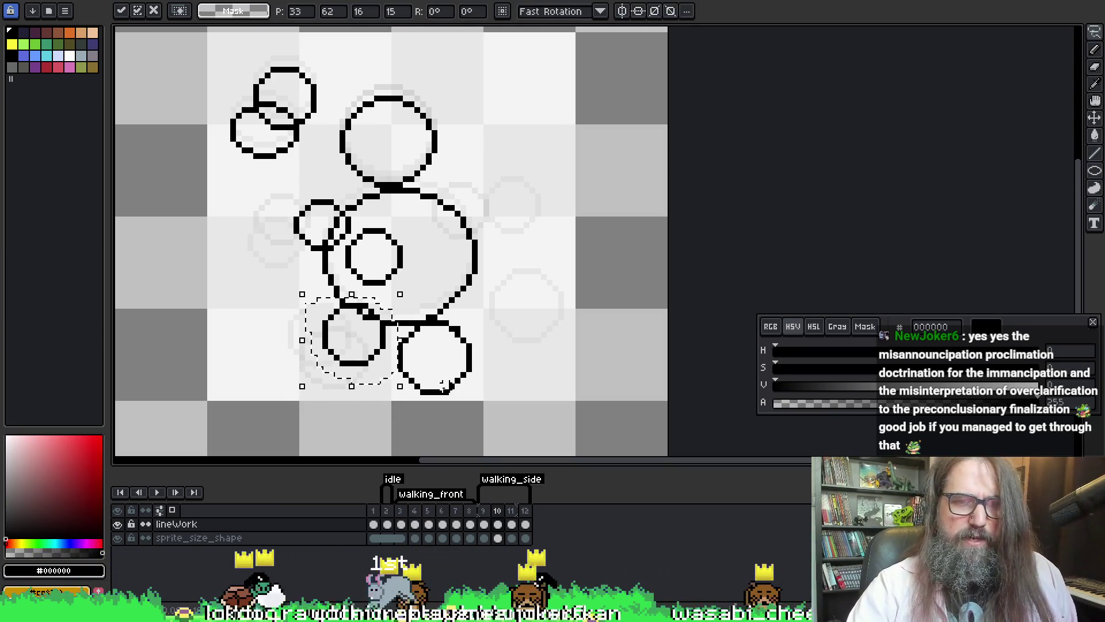
{"action": "left_click", "coordinate": [624, 97]}
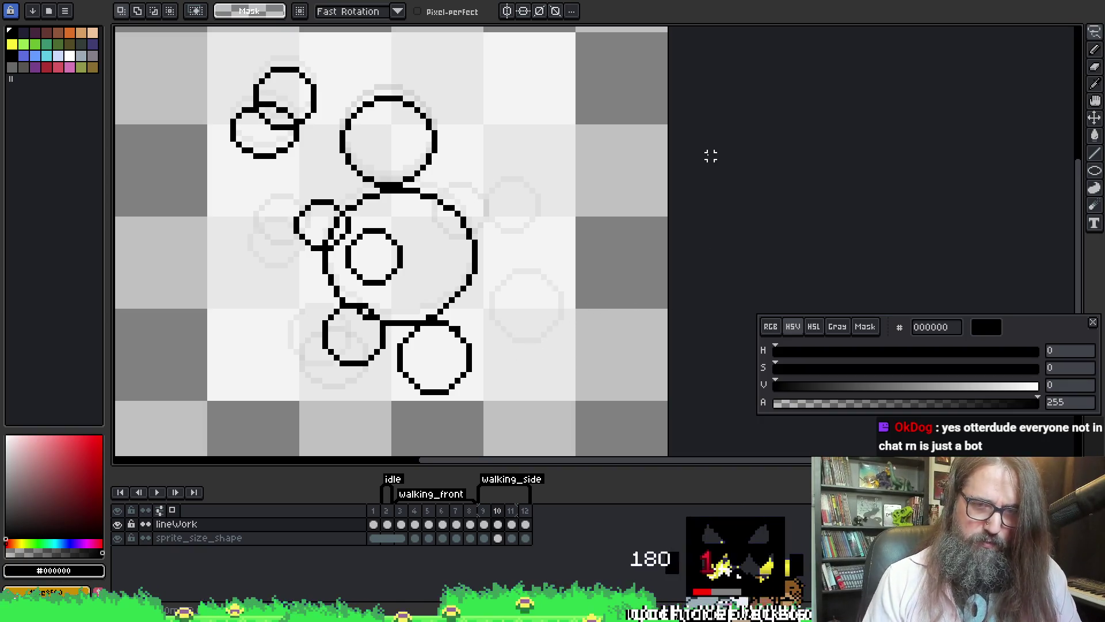
- Compare with the next frame and end on frame 11
{"action": "key", "text": "Right"}
{"action": "key", "text": "Left"}
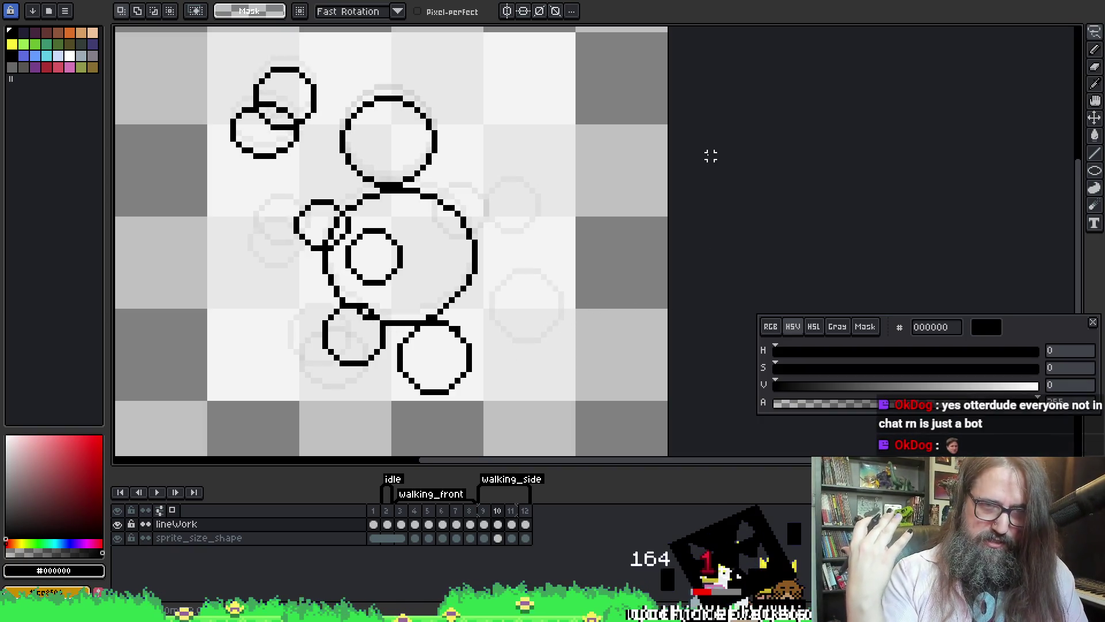
{"action": "key", "text": "Right"}
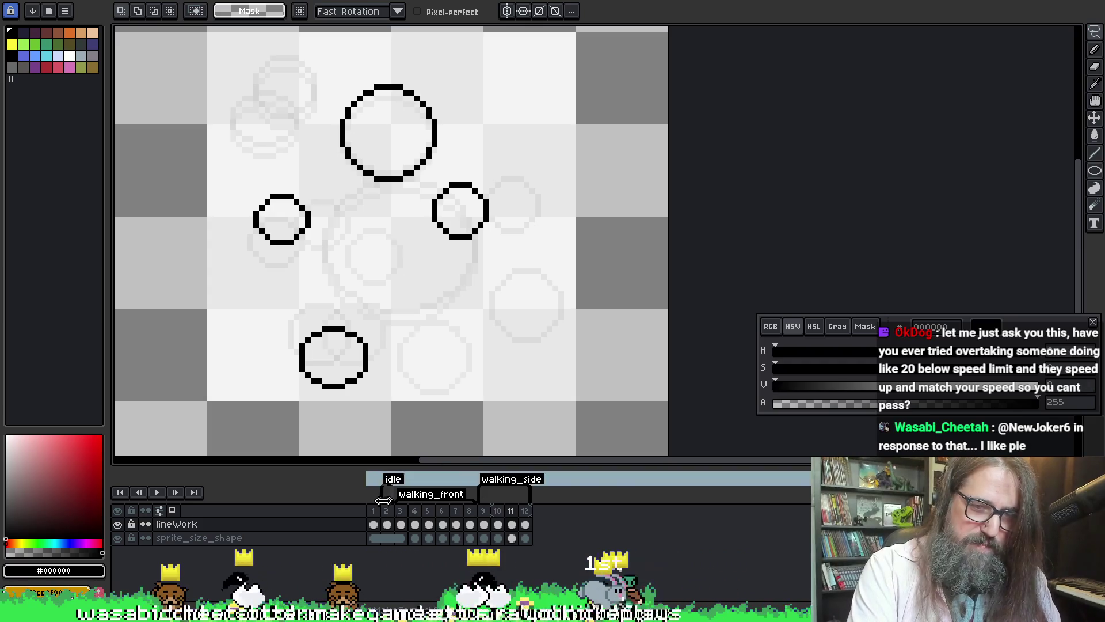
{"action": "left_click", "coordinate": [414, 512]}
{"action": "key", "text": "Return"}
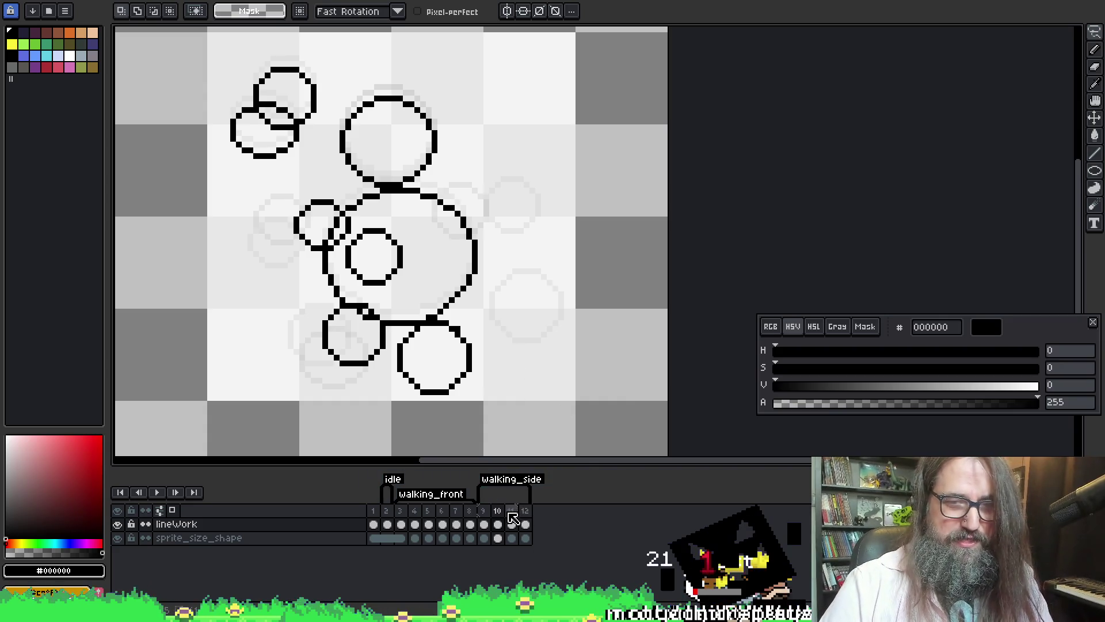
{"action": "key", "text": "Right"}
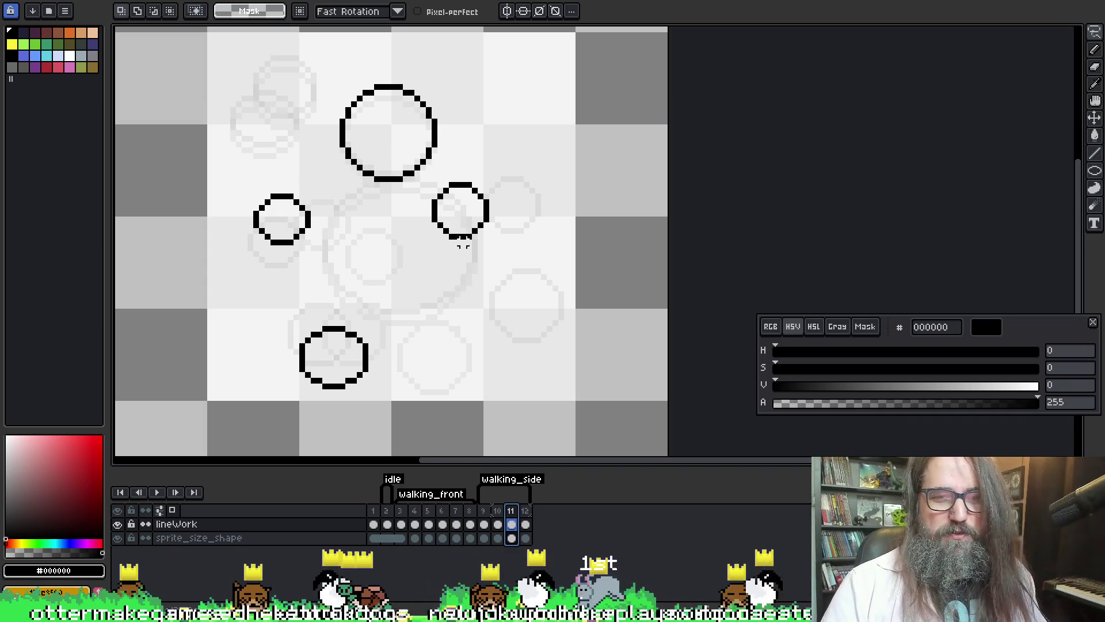
- Draw four black circle outlines on frame 11 against the onion-skin ghosts, then return to frame 10
{"action": "key", "text": "i"}
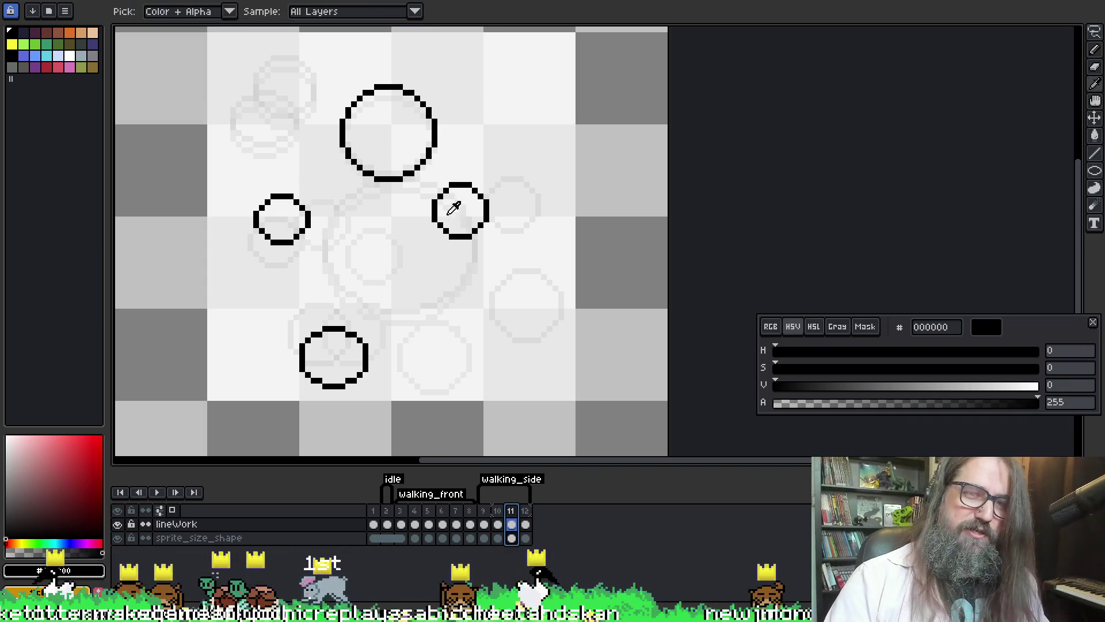
{"action": "key", "text": "m"}
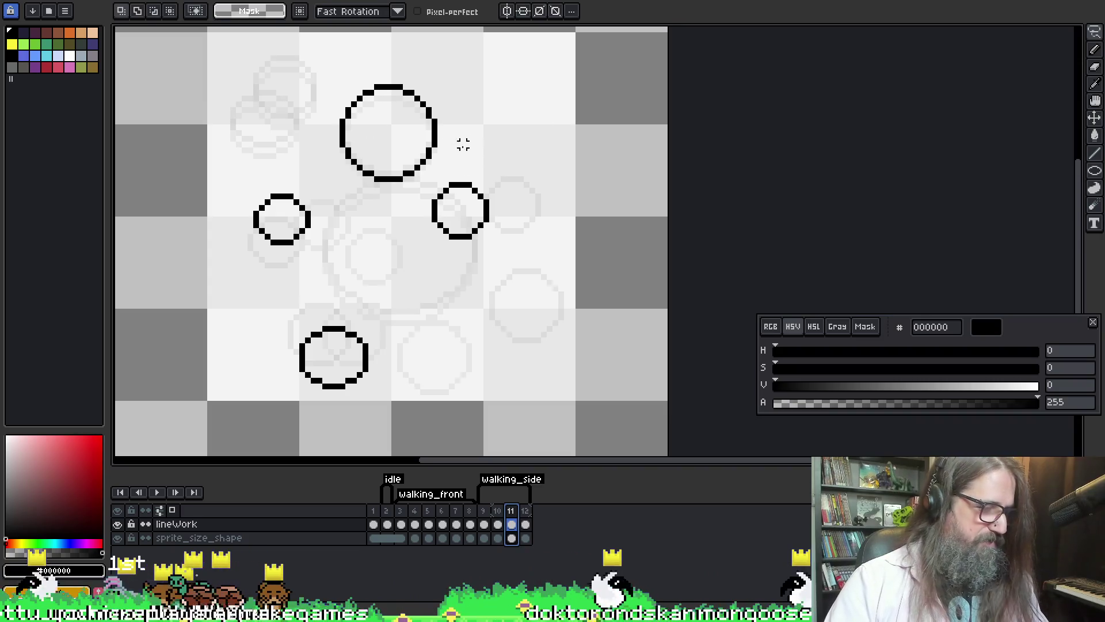
{"action": "key", "text": "i"}
{"action": "key", "text": "m"}
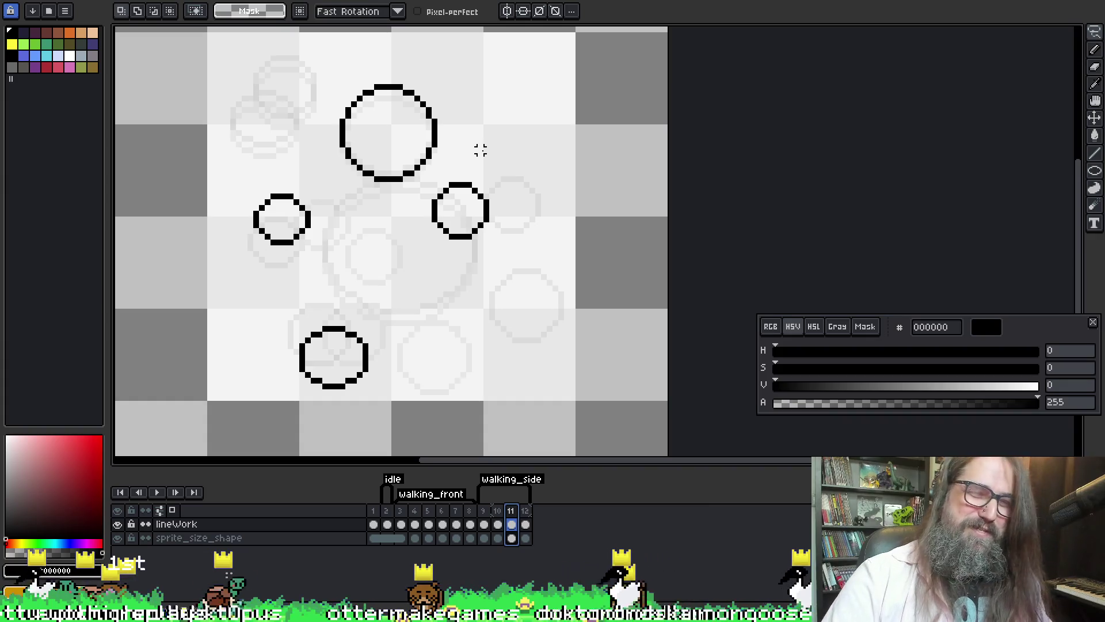
{"action": "key", "text": "i"}
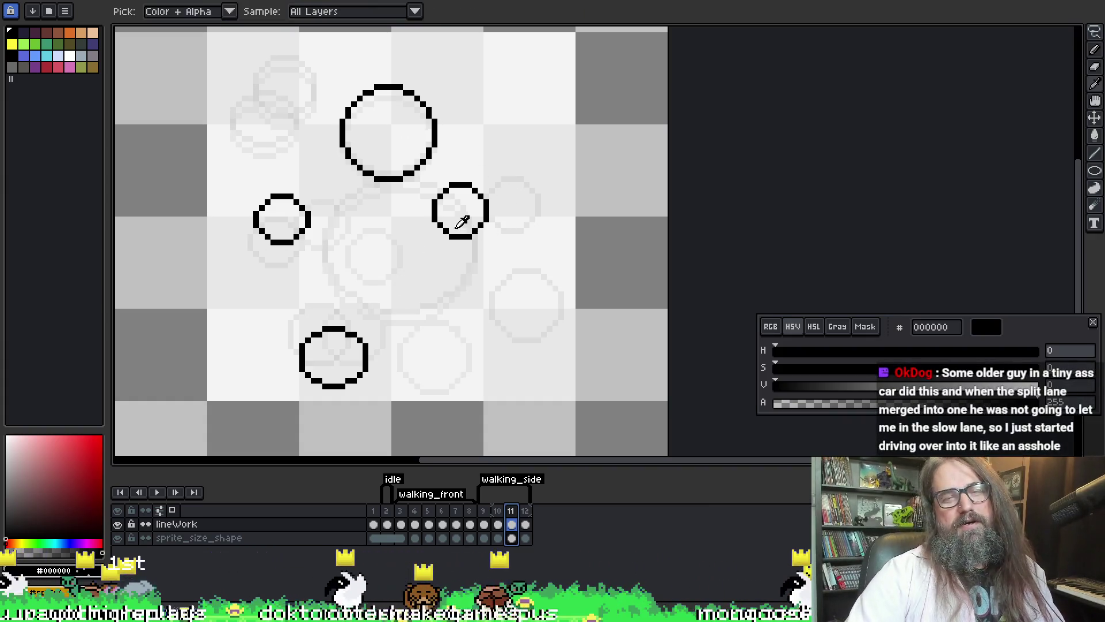
{"action": "key", "text": "m"}
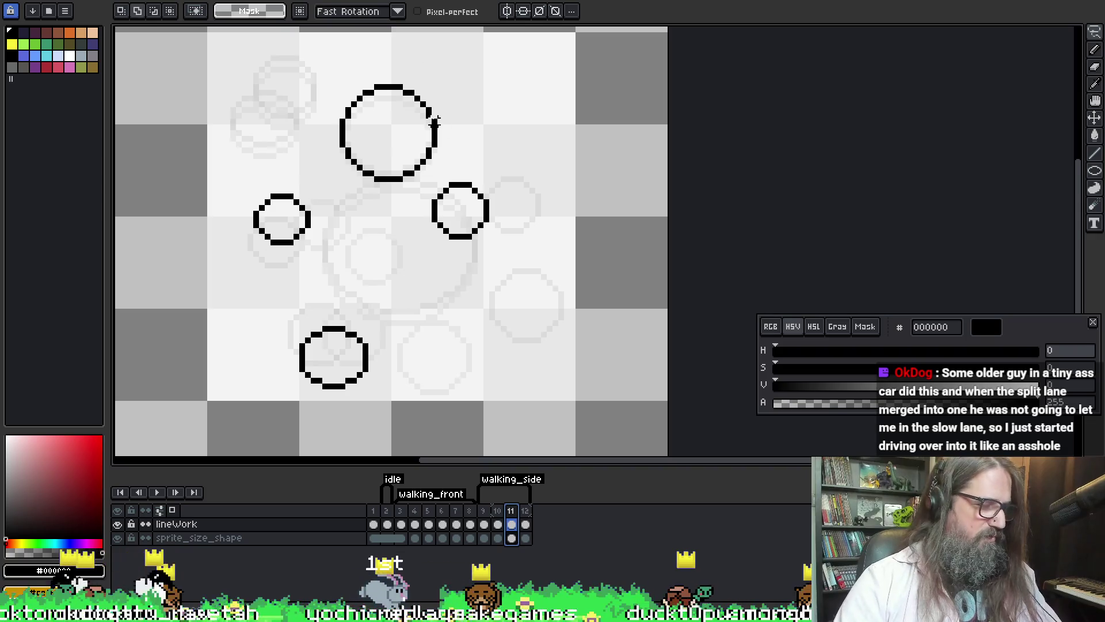
{"action": "key", "text": "b"}
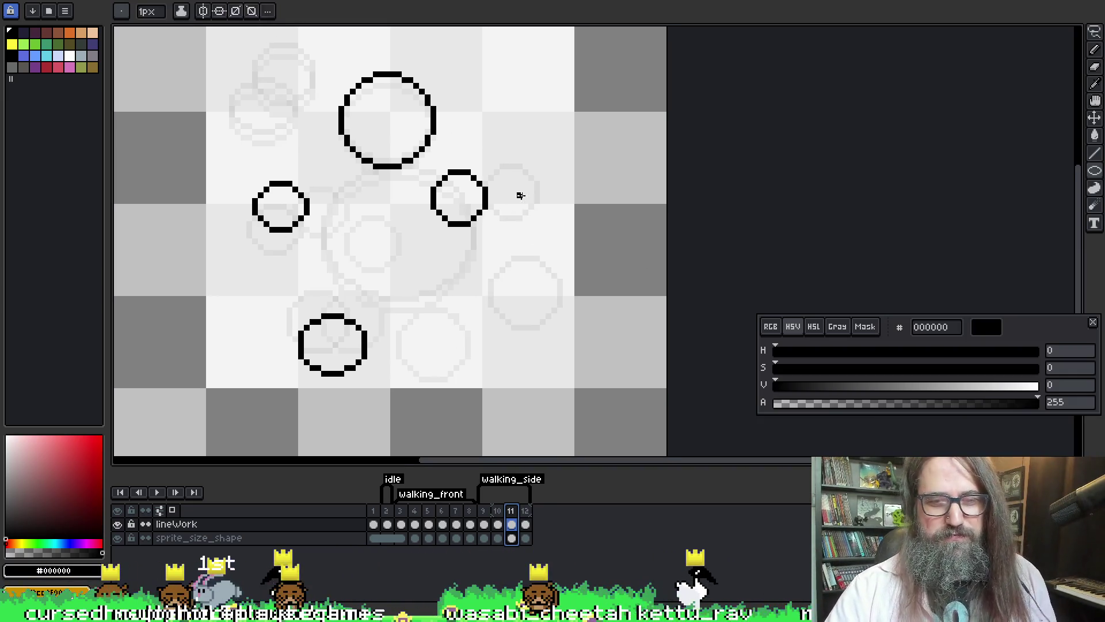
{"action": "key", "text": "Left"}
{"action": "key", "text": "Left"}
- Compare frame 11 with its neighbours, toggling the onion skin off and back on with F3
{"action": "key", "text": "Right"}
{"action": "key", "text": "Right"}
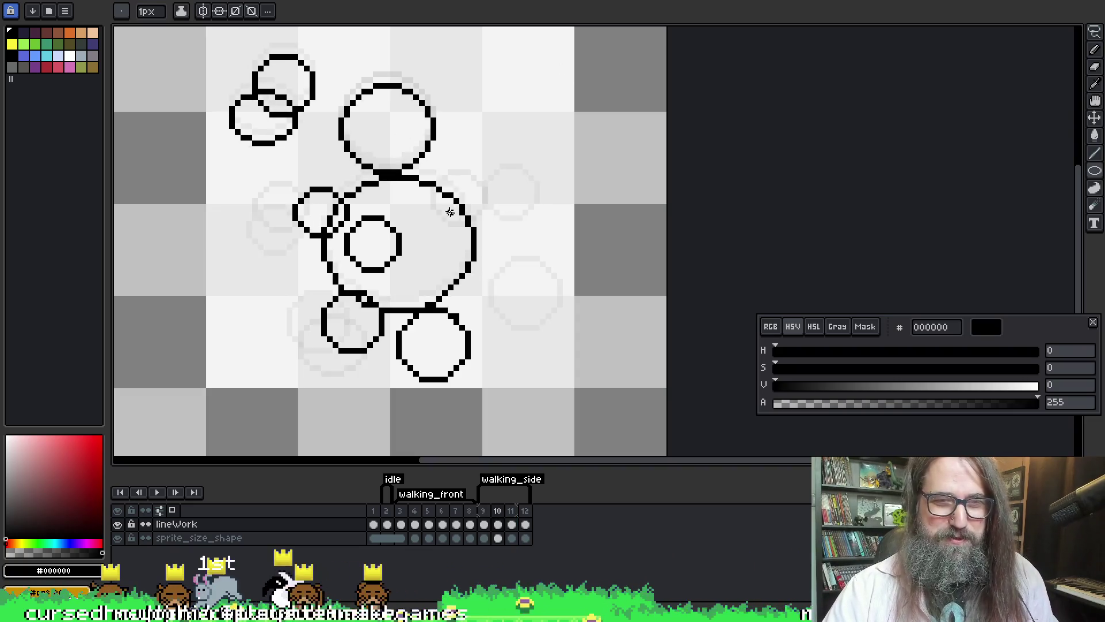
{"action": "key", "text": "F3"}
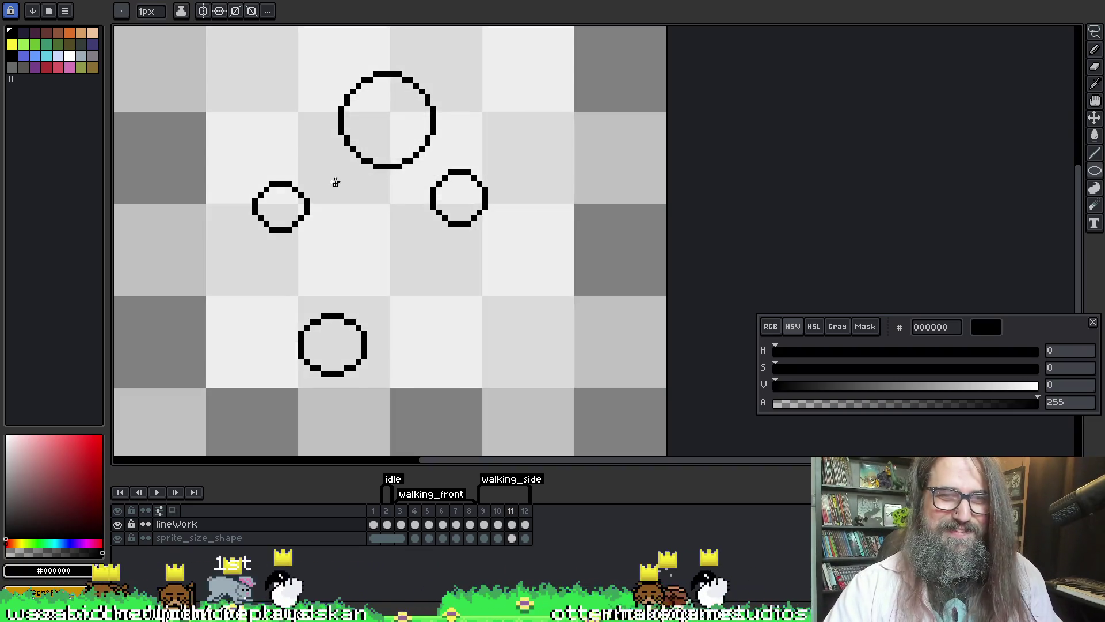
{"action": "key", "text": "F3"}
{"action": "key", "text": "Left"}
{"action": "key", "text": "Left"}
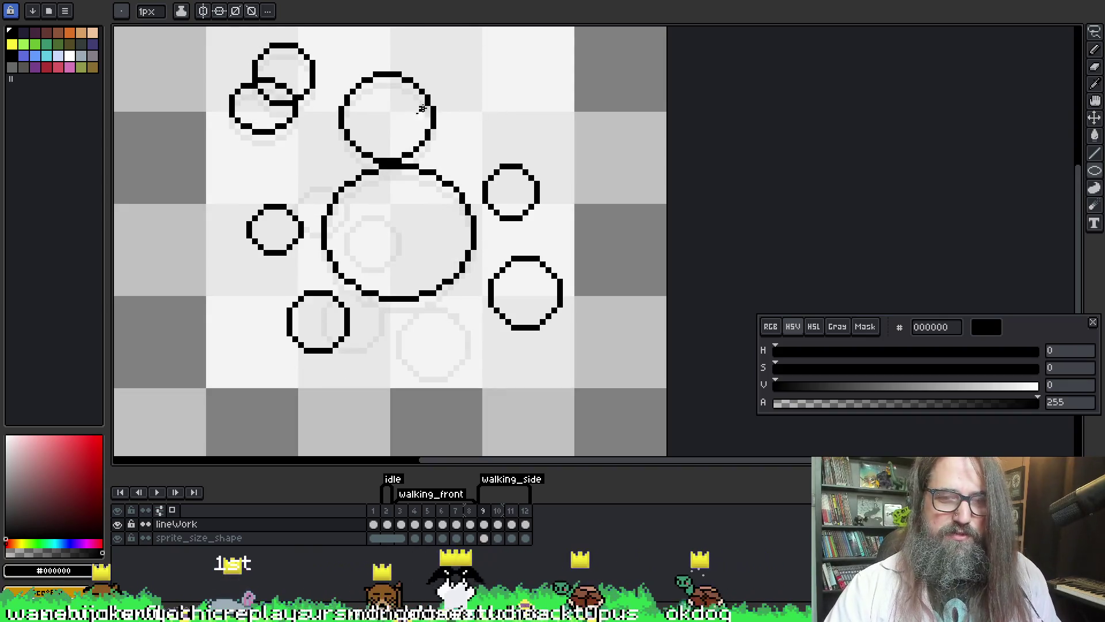
{"action": "key", "text": "Right"}
{"action": "key", "text": "Right"}
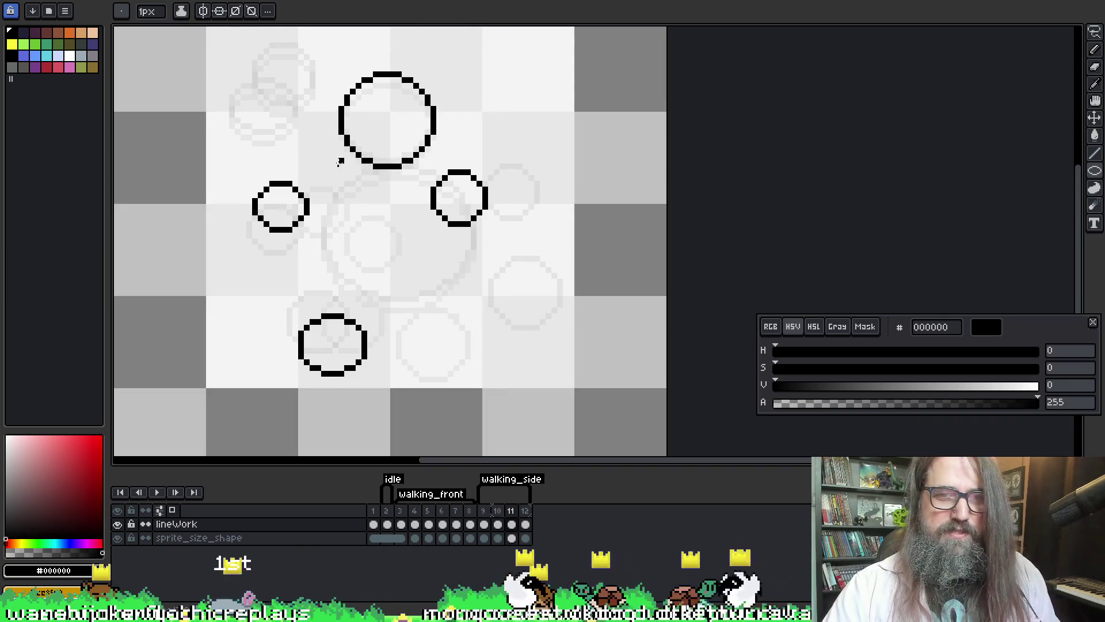
- Draw a large circle in the middle of frame 11 and check it against neighbouring frames
{"action": "mouse_move", "coordinate": [316, 168]}
{"action": "left_mouse_down"}
{"action": "mouse_move", "coordinate": [422, 306]}
{"action": "mouse_move", "coordinate": [485, 303]}
{"action": "mouse_move", "coordinate": [464, 306]}
{"action": "left_mouse_up"}
{"action": "key", "text": "space"}
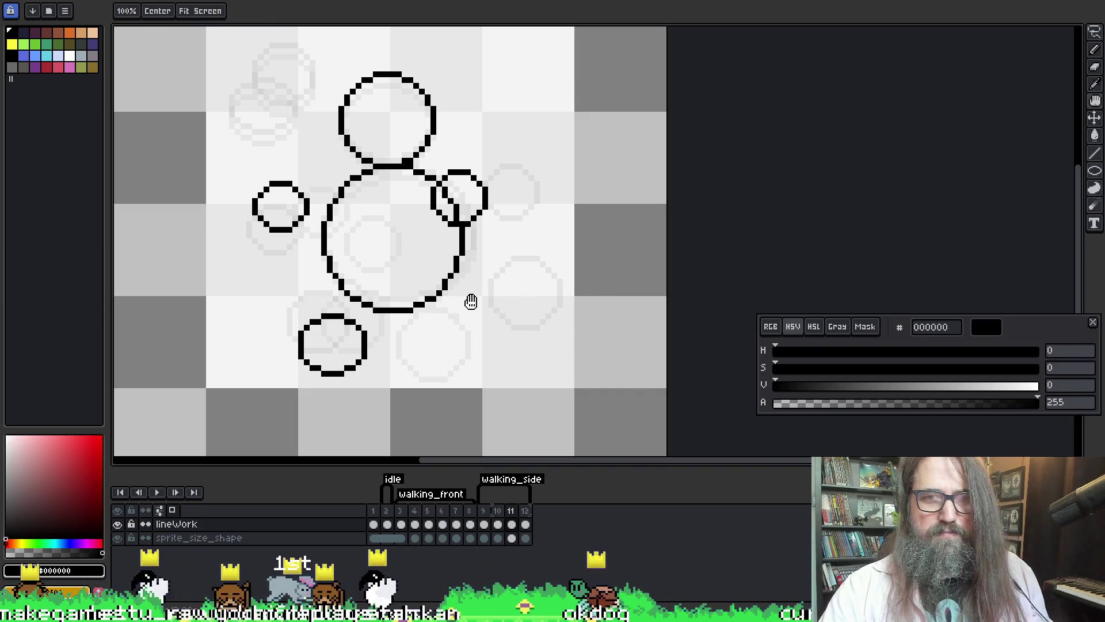
{"action": "key", "text": "Left"}
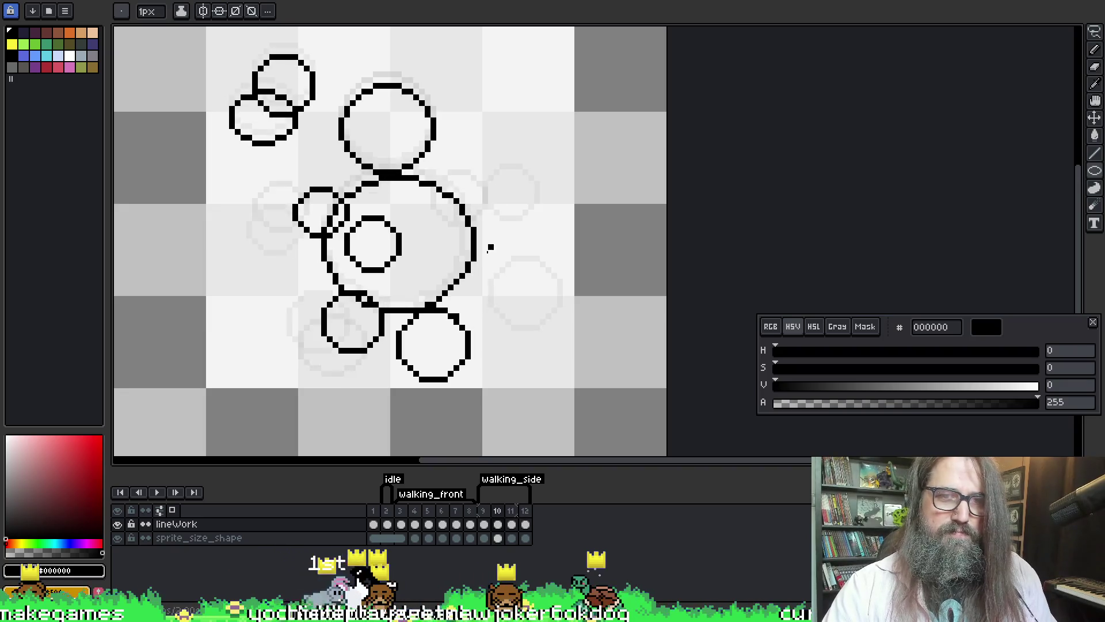
{"action": "key", "text": "Right"}
{"action": "key", "text": "Right"}
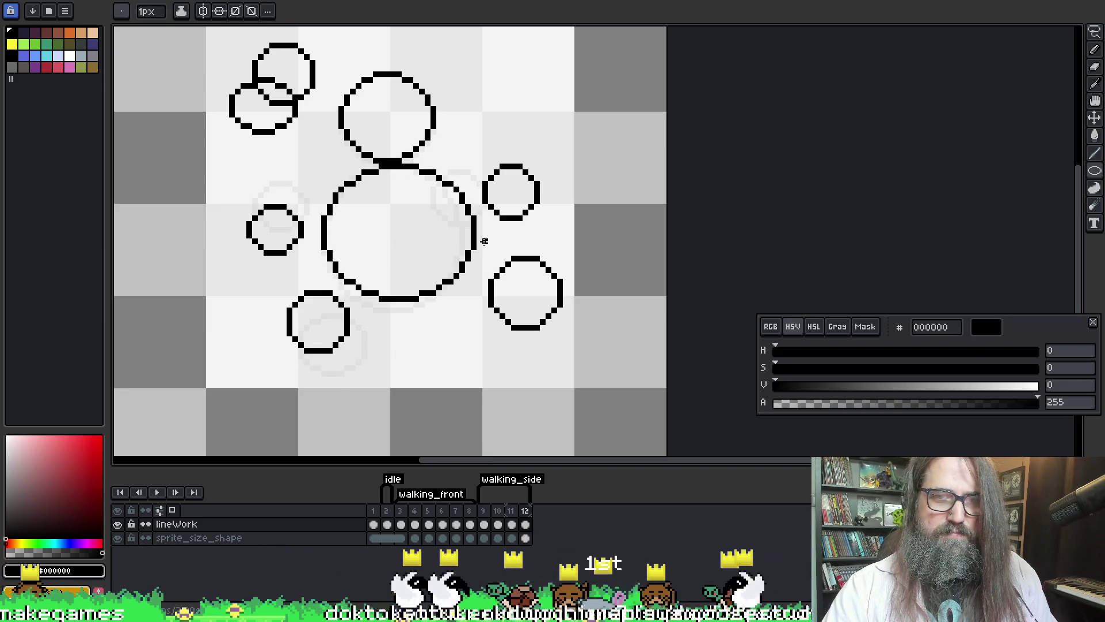
{"action": "key", "text": "Left"}
{"action": "key", "text": "Left"}
{"action": "key", "text": "Left"}
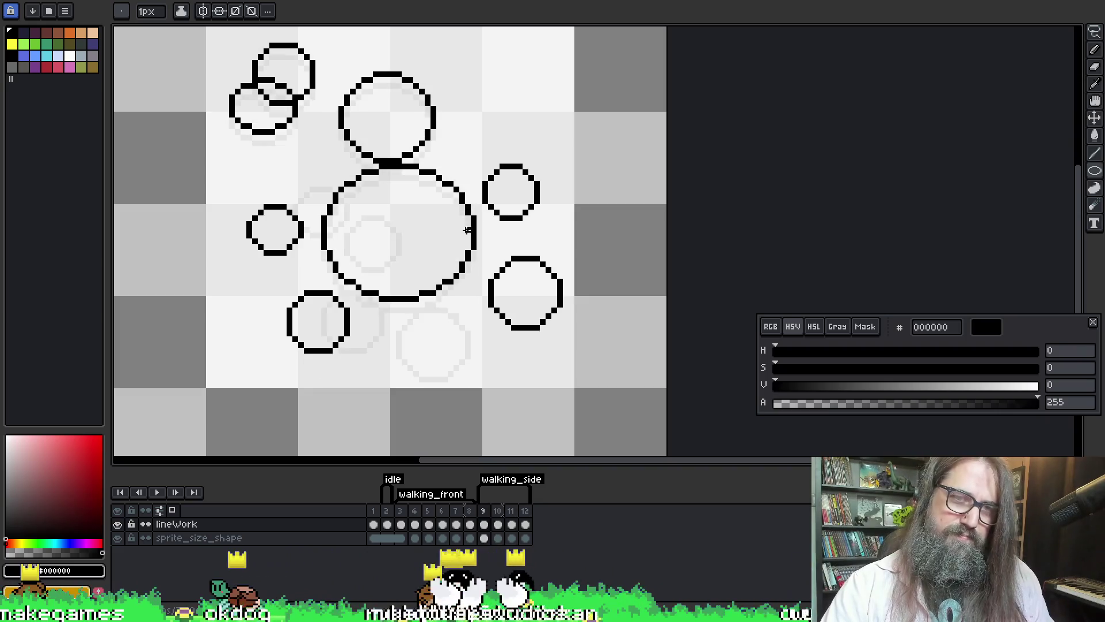
{"action": "key", "text": "Right"}
{"action": "key", "text": "Right"}
{"action": "key", "text": "b"}
{"action": "scroll", "coordinate": [290, 201], "scroll_direction": "up", "scroll_amount": 2}
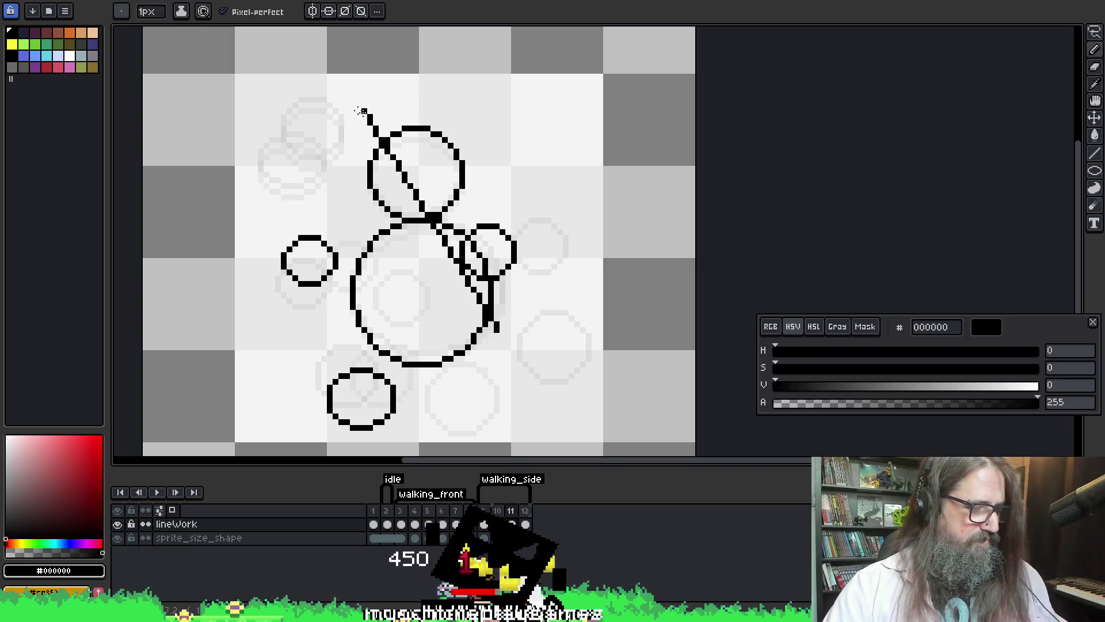
- Draw two small overlapping circles at the upper left and preview the animation playback
{"action": "mouse_move", "coordinate": [241, 142]}
{"action": "left_mouse_down"}
{"action": "mouse_move", "coordinate": [328, 210]}
{"action": "mouse_move", "coordinate": [321, 202]}
{"action": "left_mouse_up"}
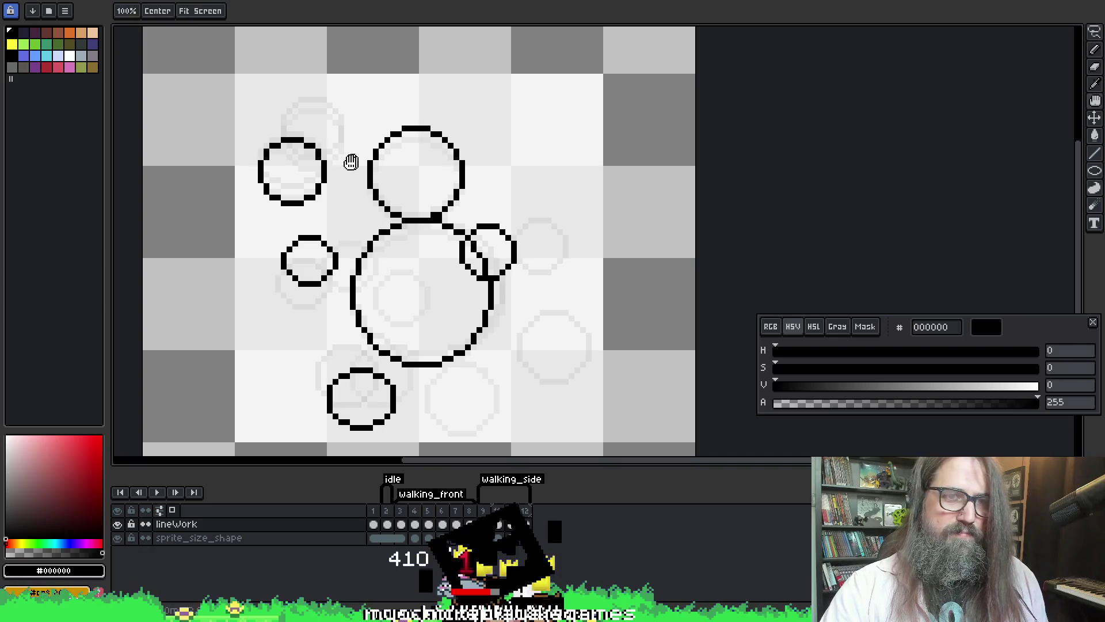
{"action": "left_click_drag", "start_coordinate": [266, 105], "coordinate": [348, 175]}
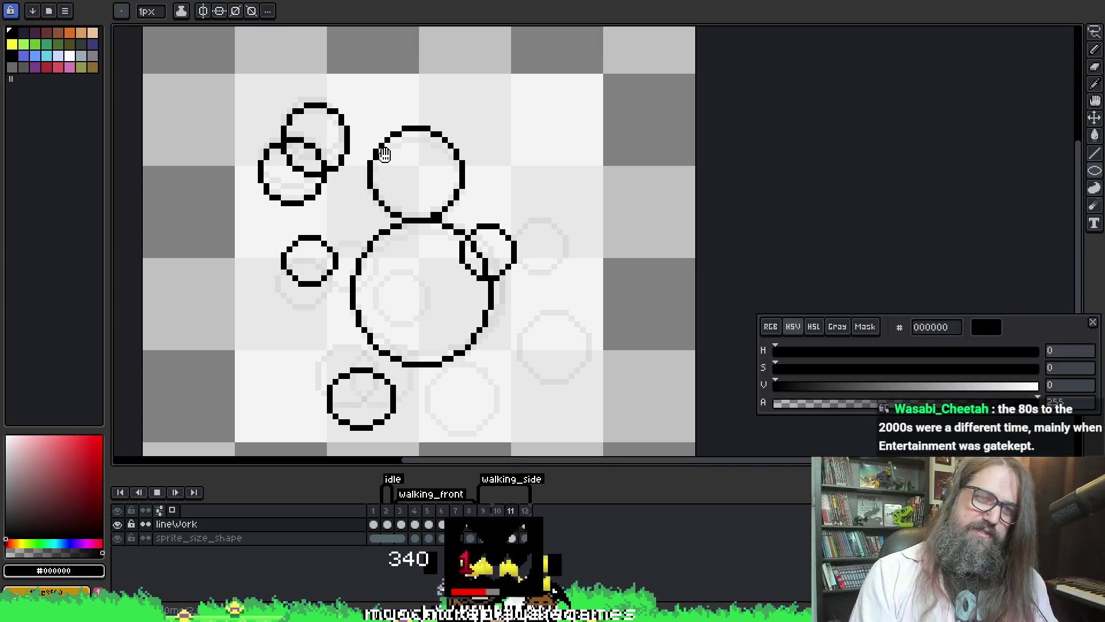
{"action": "key", "text": "Return"}
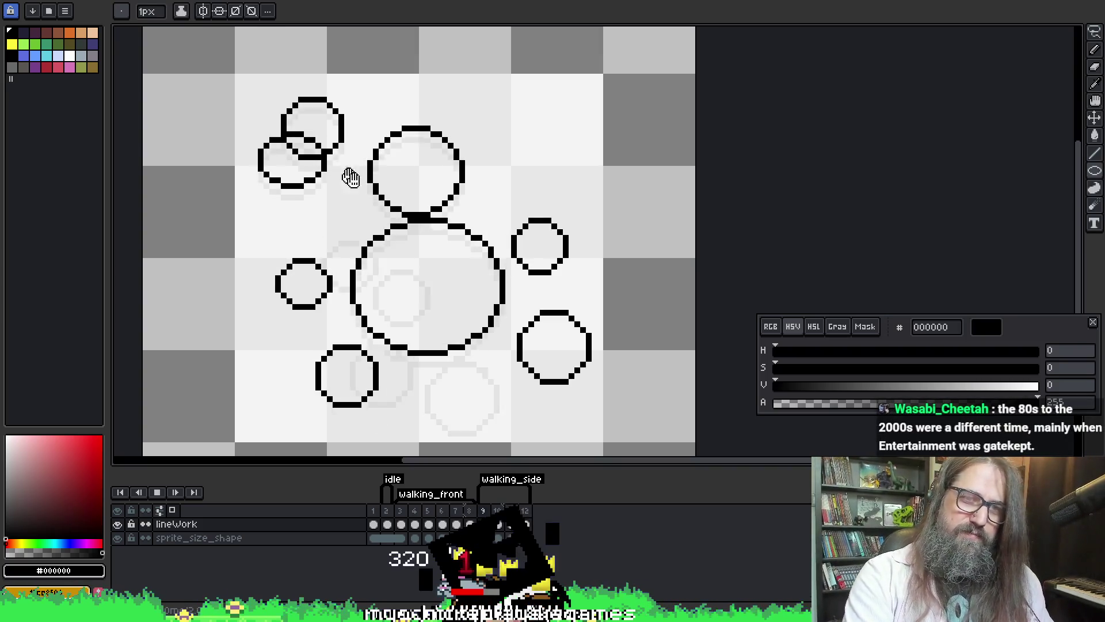
{"action": "scroll", "coordinate": [586, 194], "scroll_direction": "down", "scroll_amount": 1}
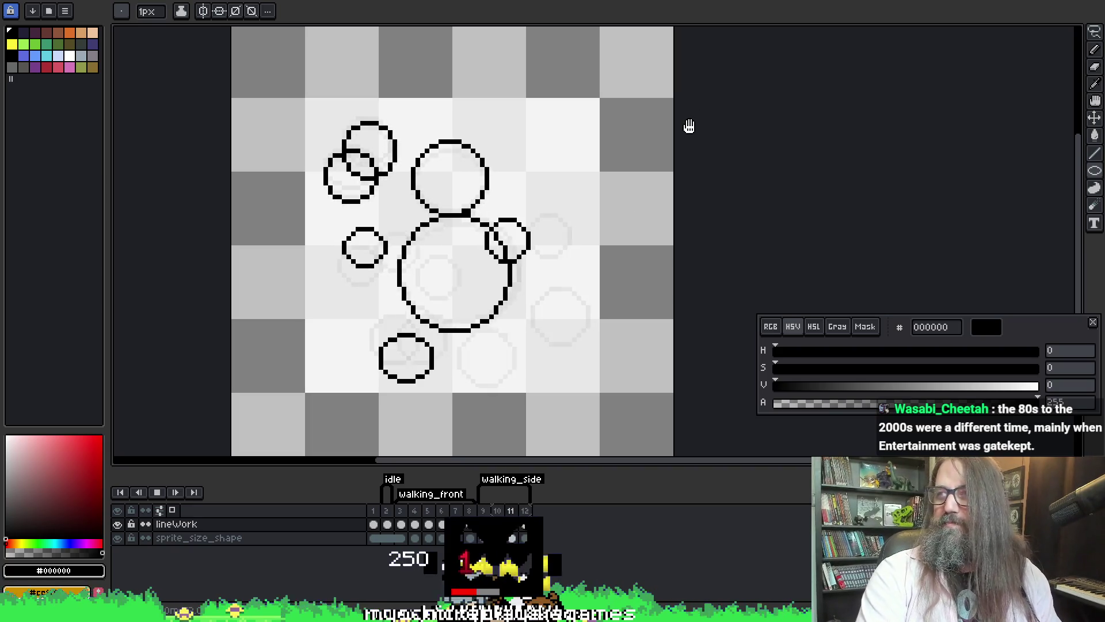
{"action": "key", "text": "Return"}
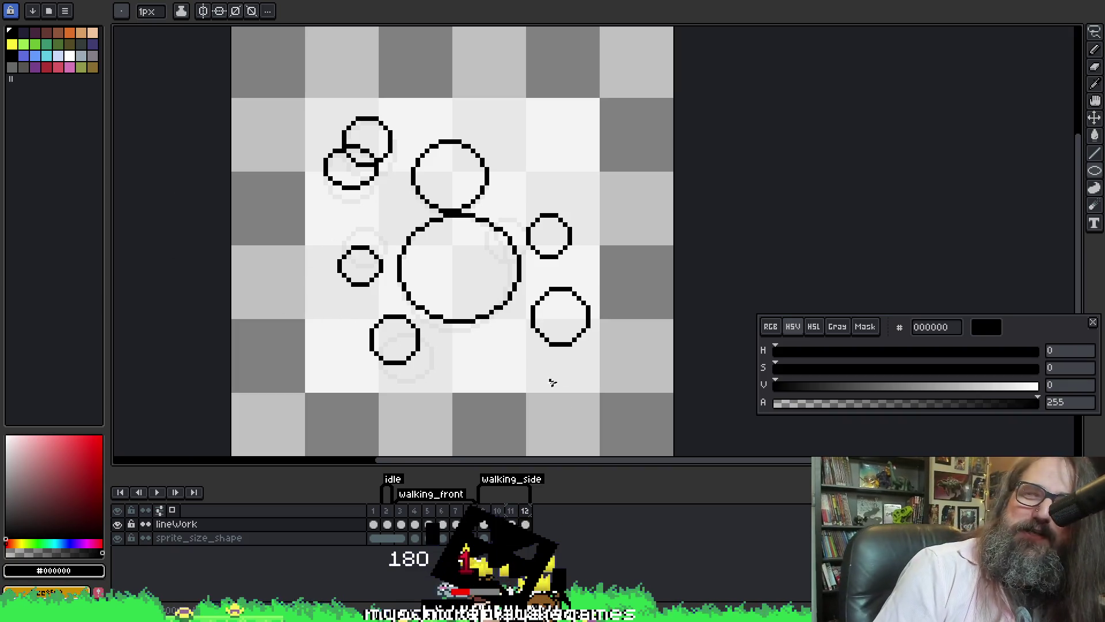
- Return to the Pencil tool and play the walking_side animation again
{"action": "key", "text": "v"}
{"action": "scroll", "coordinate": [370, 258], "scroll_direction": "right", "scroll_amount": 3}
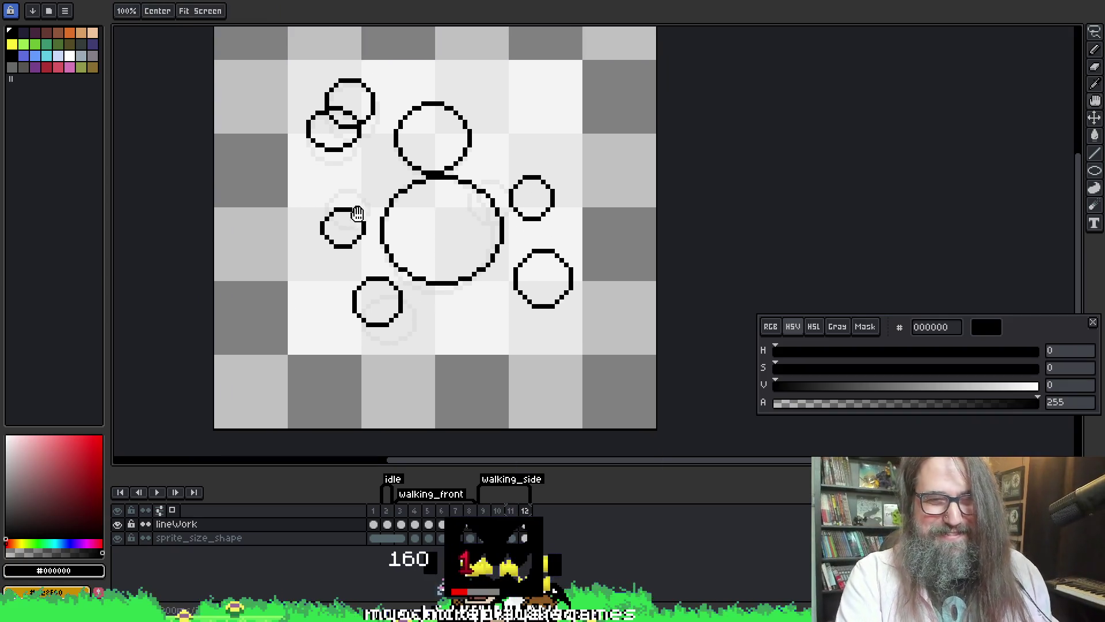
{"action": "key", "text": "b"}
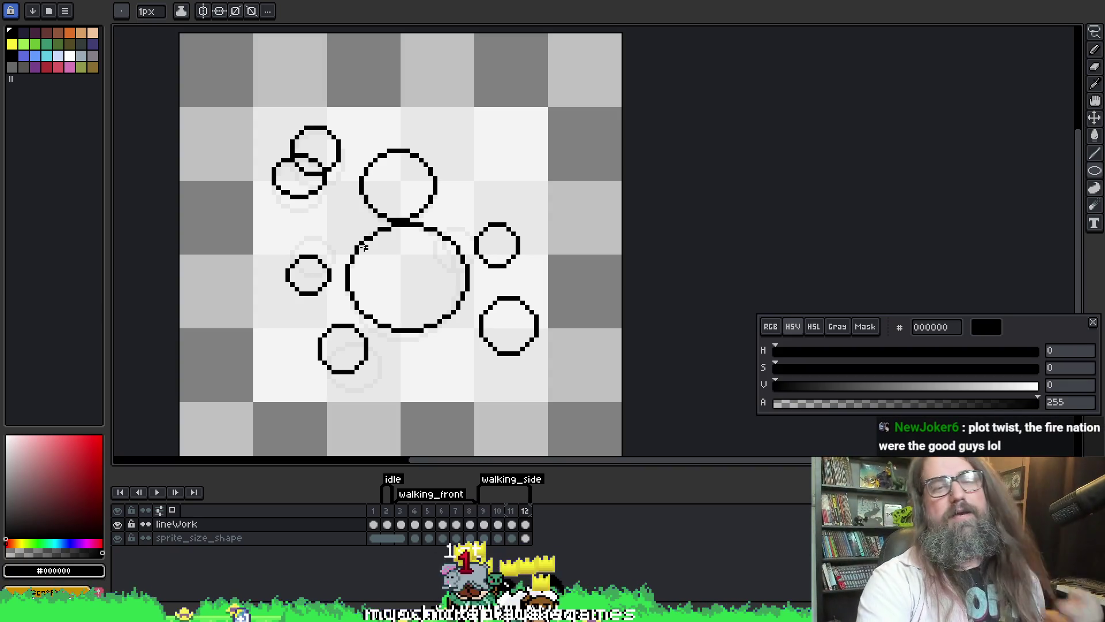
{"action": "key", "text": "Return"}
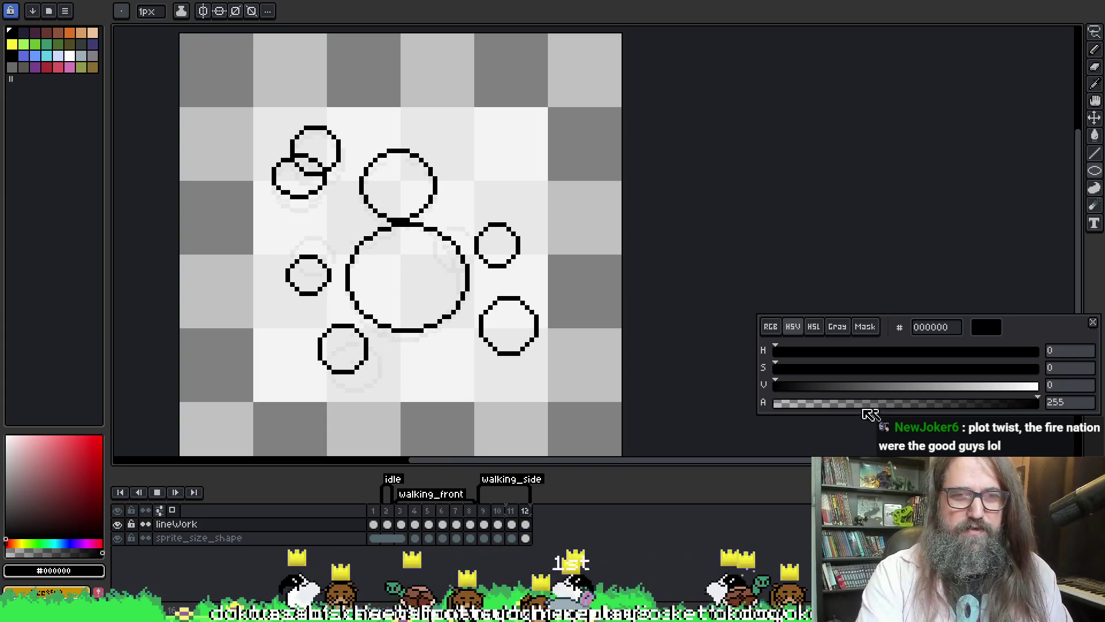
{"action": "key", "text": "Return"}
{"action": "key", "text": "Right"}
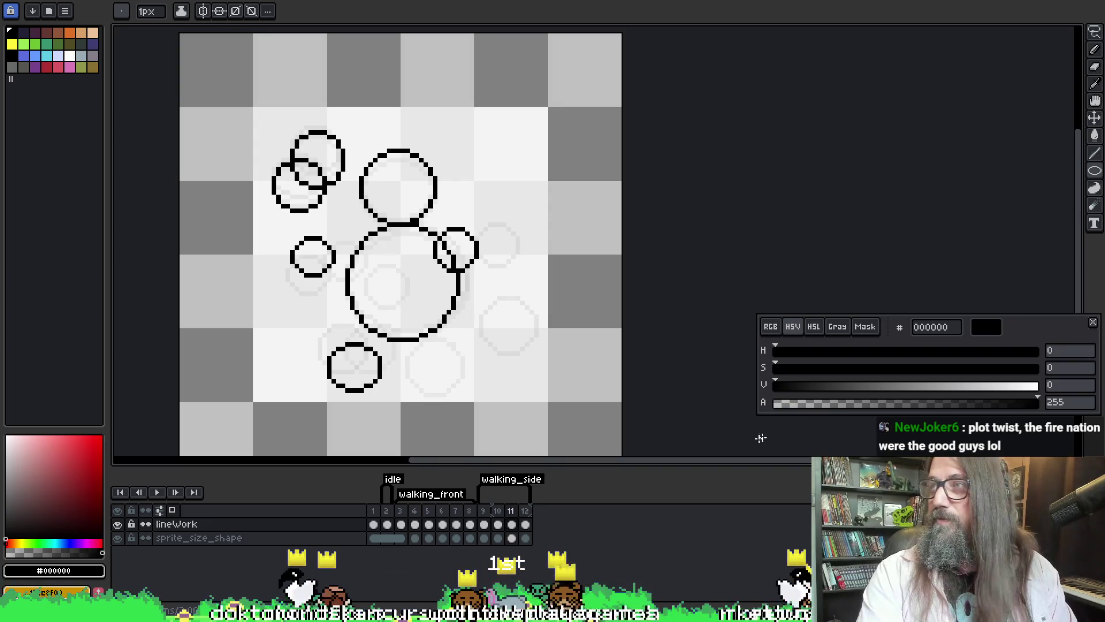
{"action": "key", "text": "Left"}
{"action": "key", "text": "Right"}
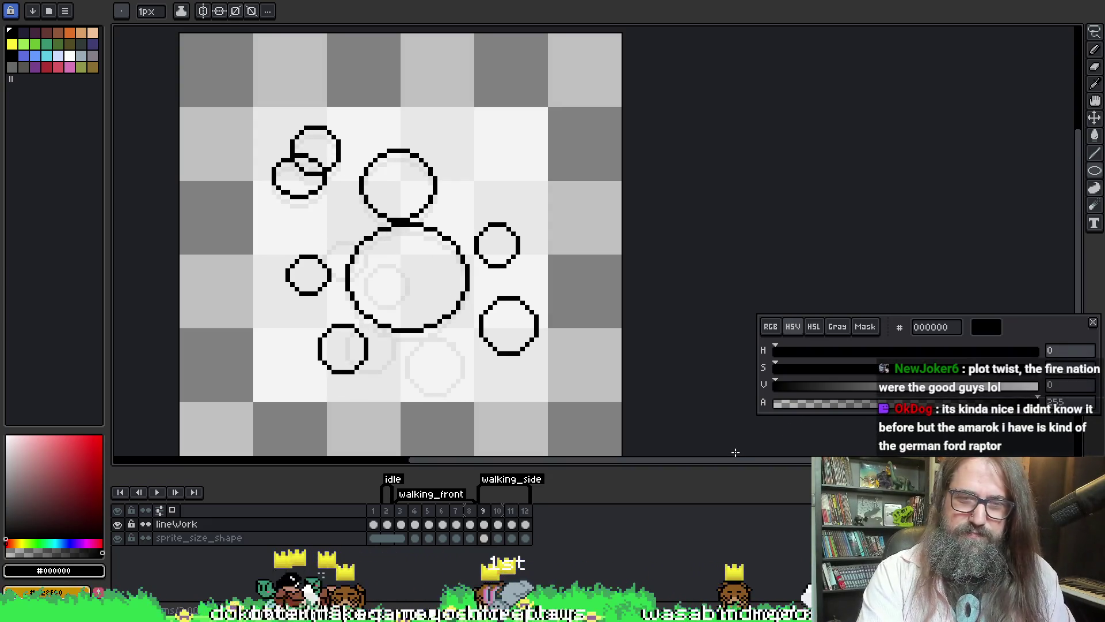
{"action": "key", "text": "Return"}
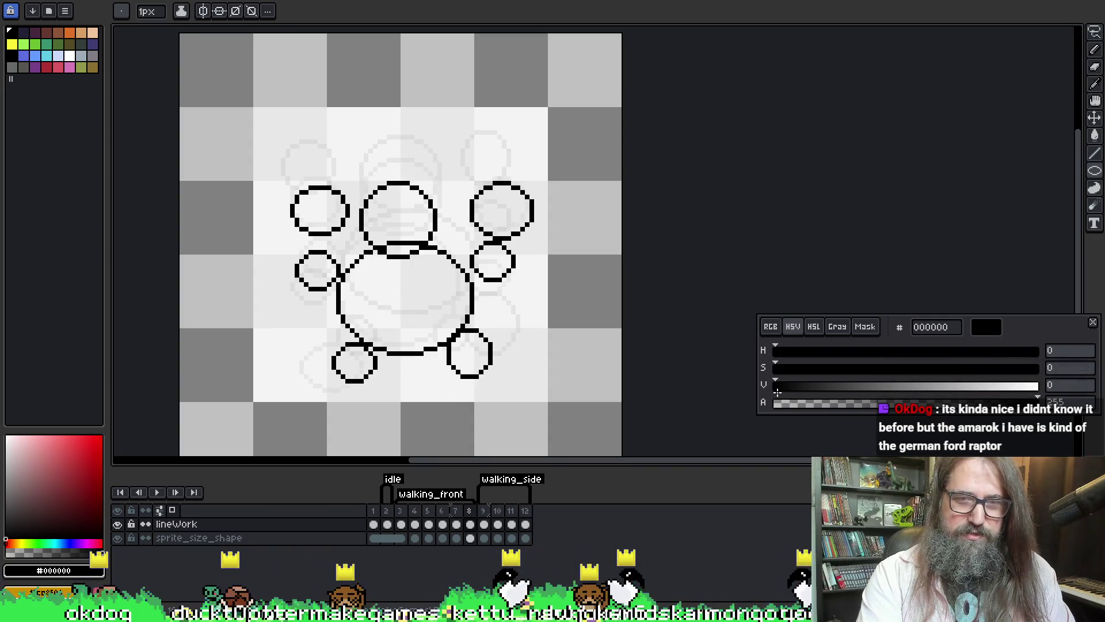
{"action": "key", "text": "Return"}
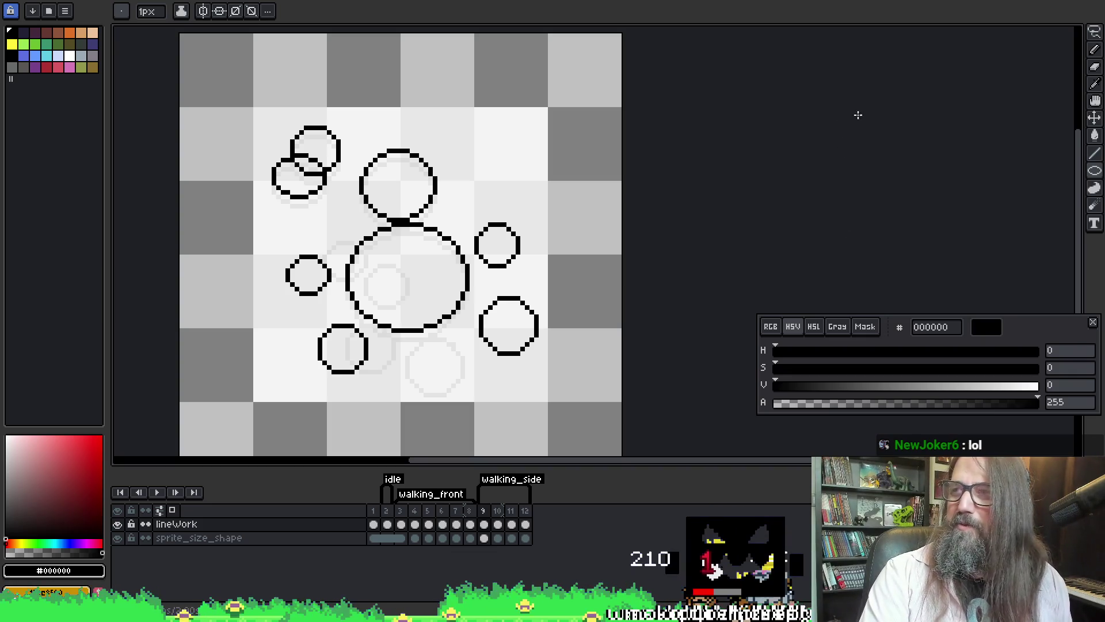
{"action": "mouse_move", "coordinate": [857, 115]}
{"action": "left_mouse_down"}
{"action": "mouse_move", "coordinate": [765, 113]}
{"action": "mouse_move", "coordinate": [861, 111]}
{"action": "left_mouse_up"}
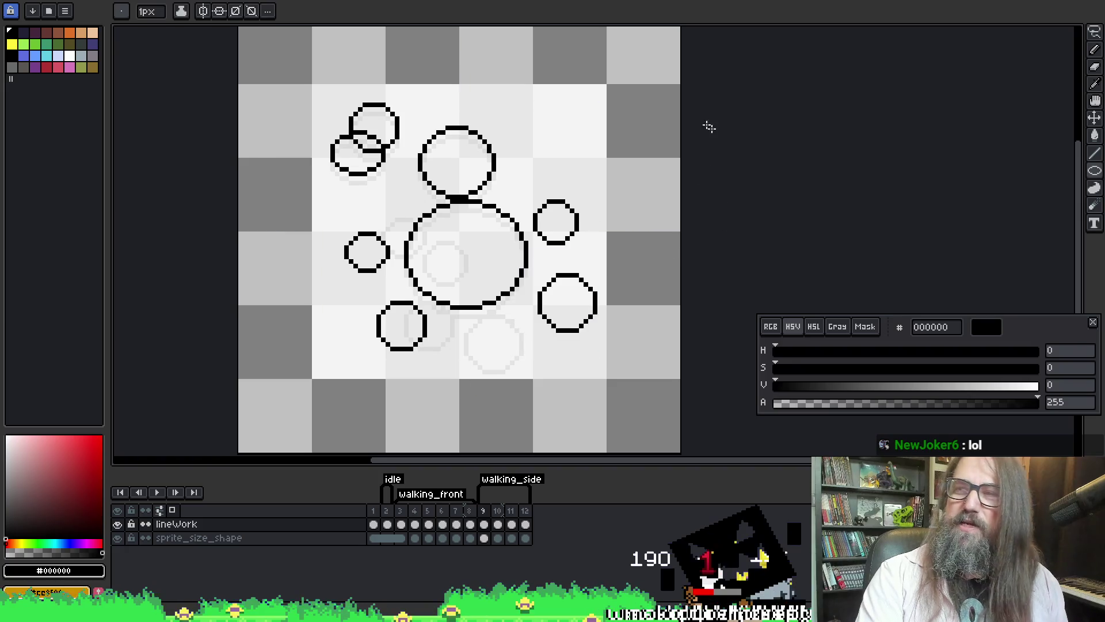
{"action": "left_click_drag", "start_coordinate": [592, 143], "coordinate": [703, 64]}
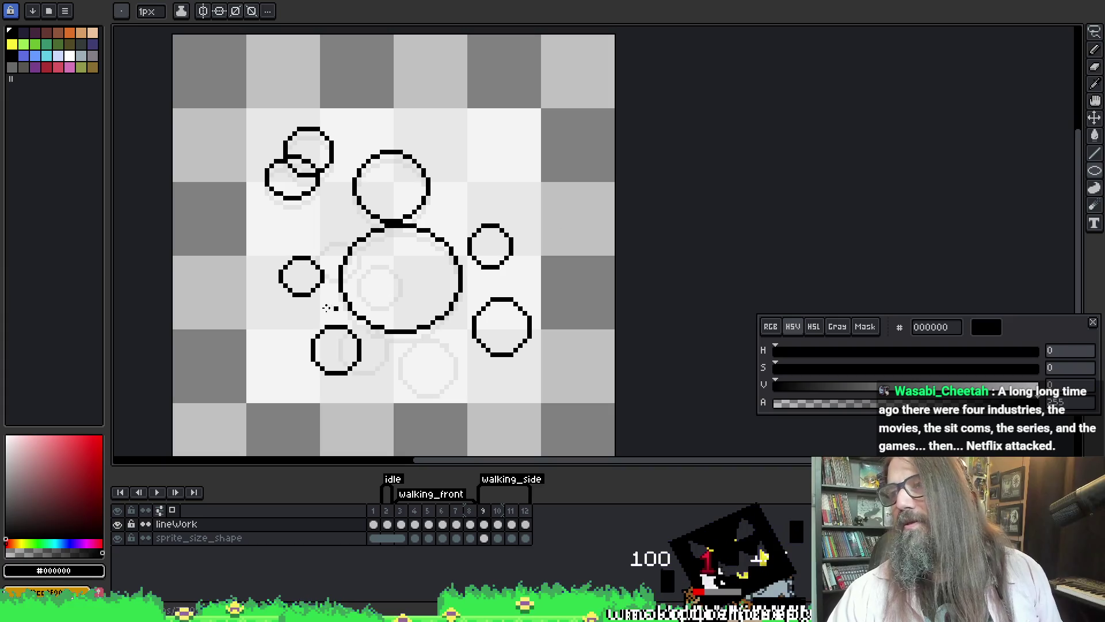
{"action": "left_click_drag", "start_coordinate": [557, 208], "coordinate": [546, 180]}
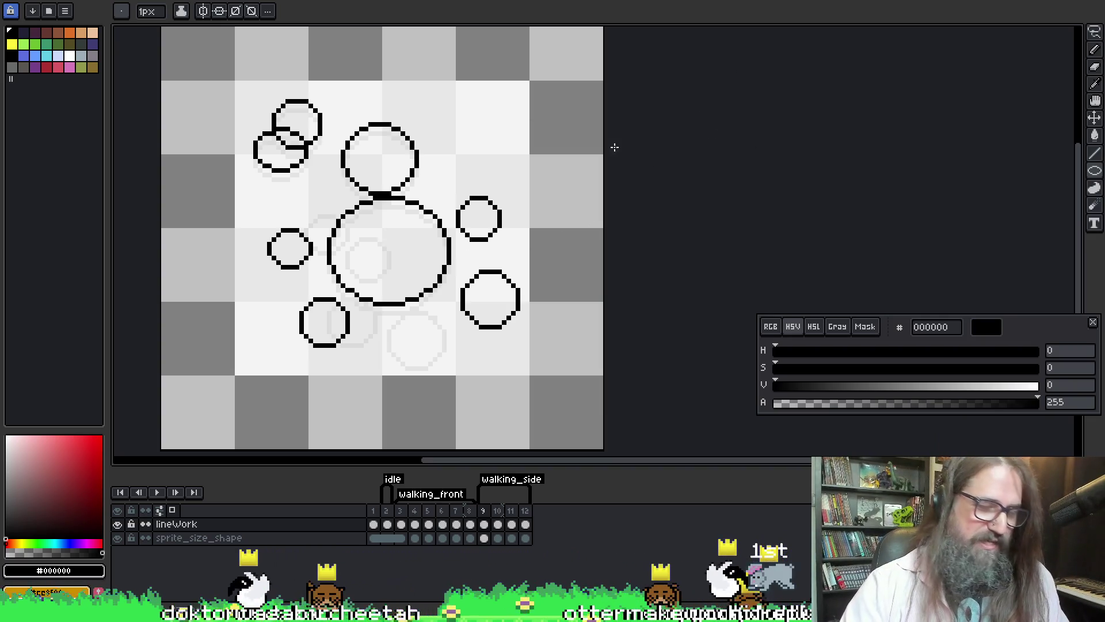
{"action": "left_click_drag", "start_coordinate": [512, 222], "coordinate": [592, 136]}
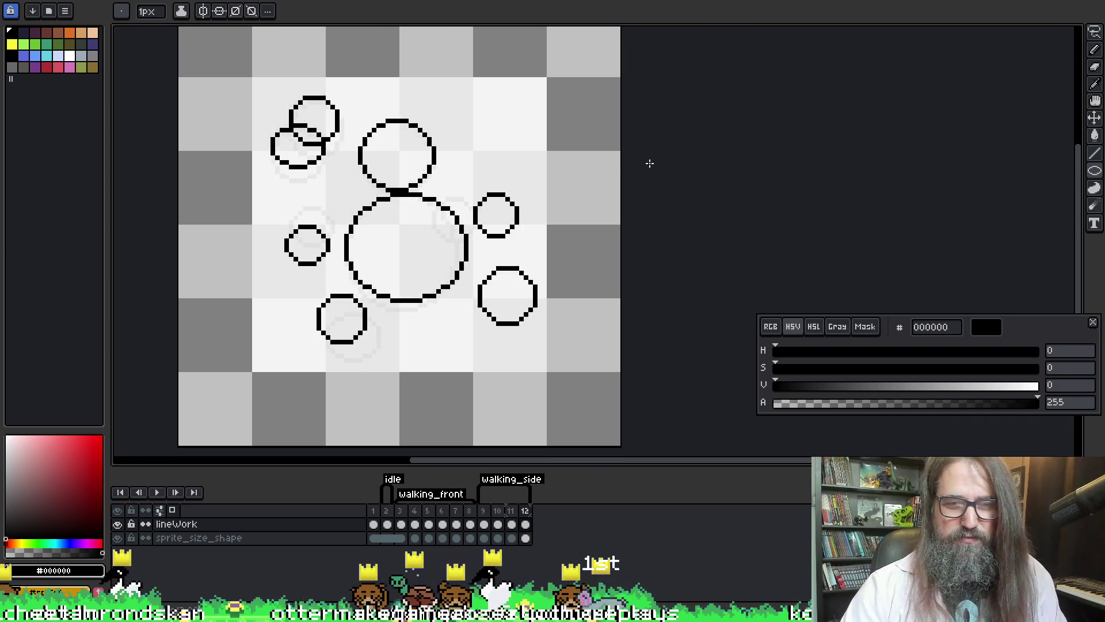
{"action": "key", "text": "Return"}
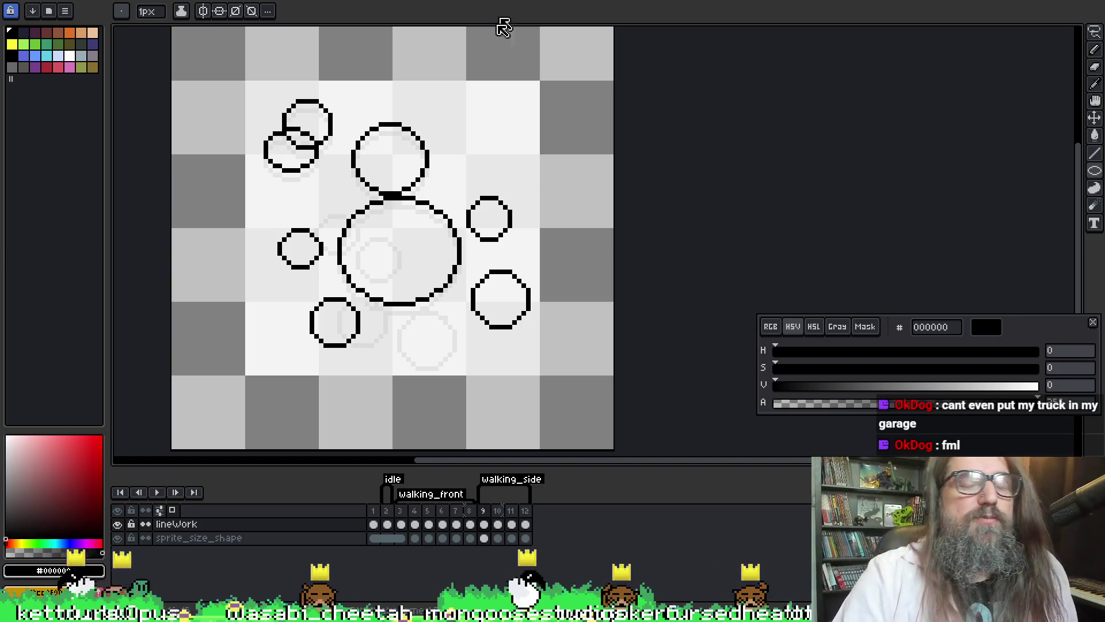
{"action": "key", "text": "Right"}
{"action": "key", "text": "Right"}
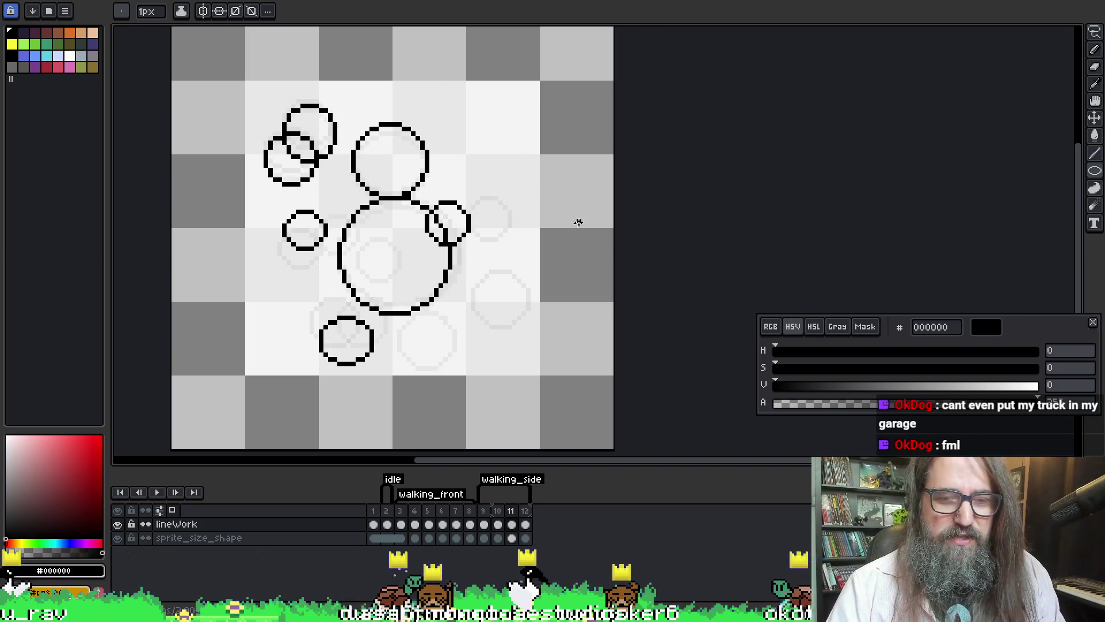
{"action": "key", "text": "Right"}
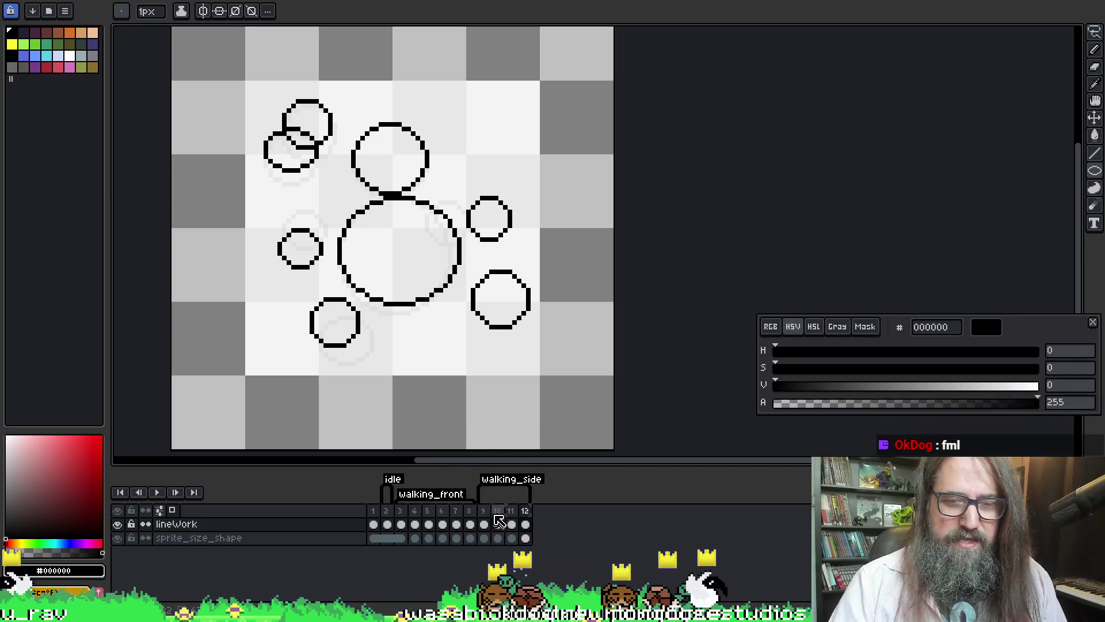
- Copy frame 10's bubble outlines into a new frame 13 at the end of the timeline
{"action": "left_click", "coordinate": [498, 523]}
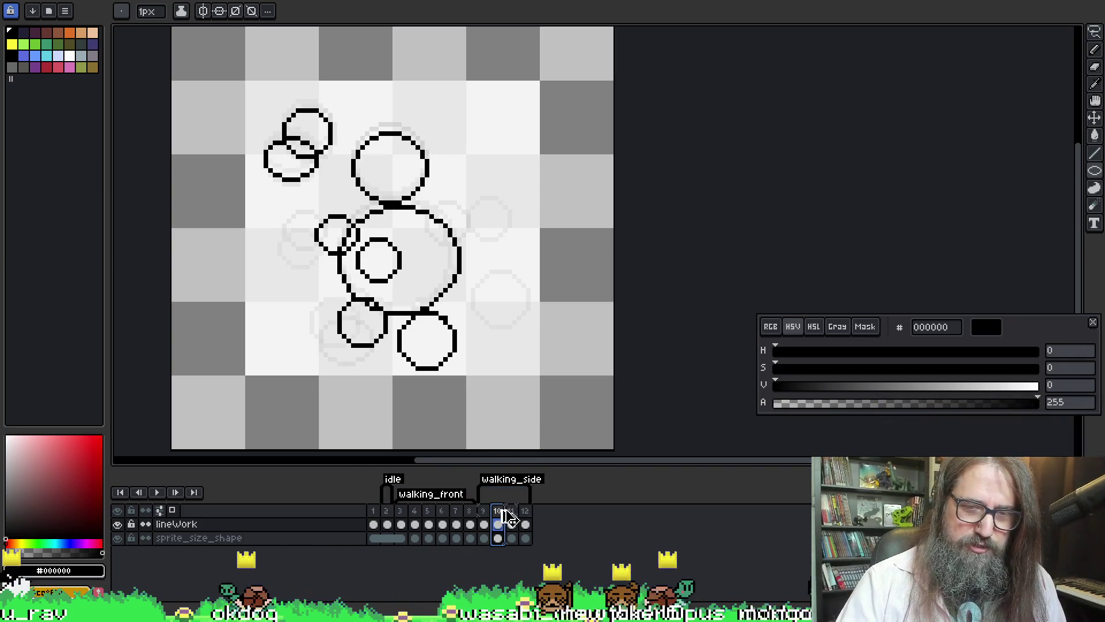
{"action": "mouse_move", "coordinate": [506, 517]}
{"action": "left_mouse_down"}
{"action": "mouse_move", "coordinate": [538, 512]}
{"action": "mouse_move", "coordinate": [546, 496]}
{"action": "left_mouse_up"}
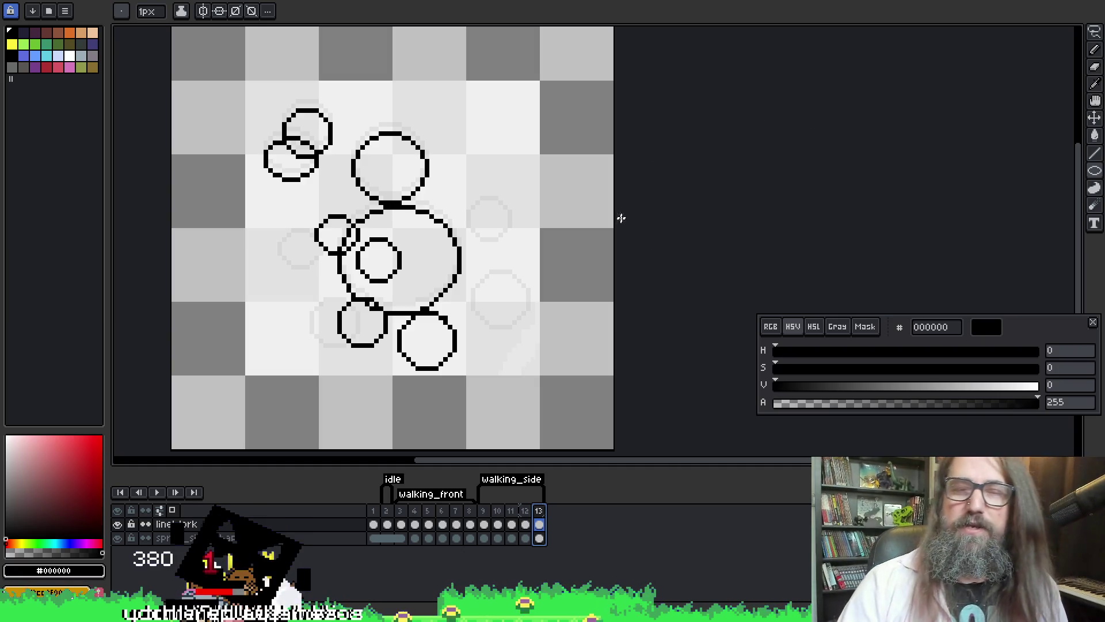
{"action": "left_click_drag", "start_coordinate": [621, 219], "coordinate": [588, 192]}
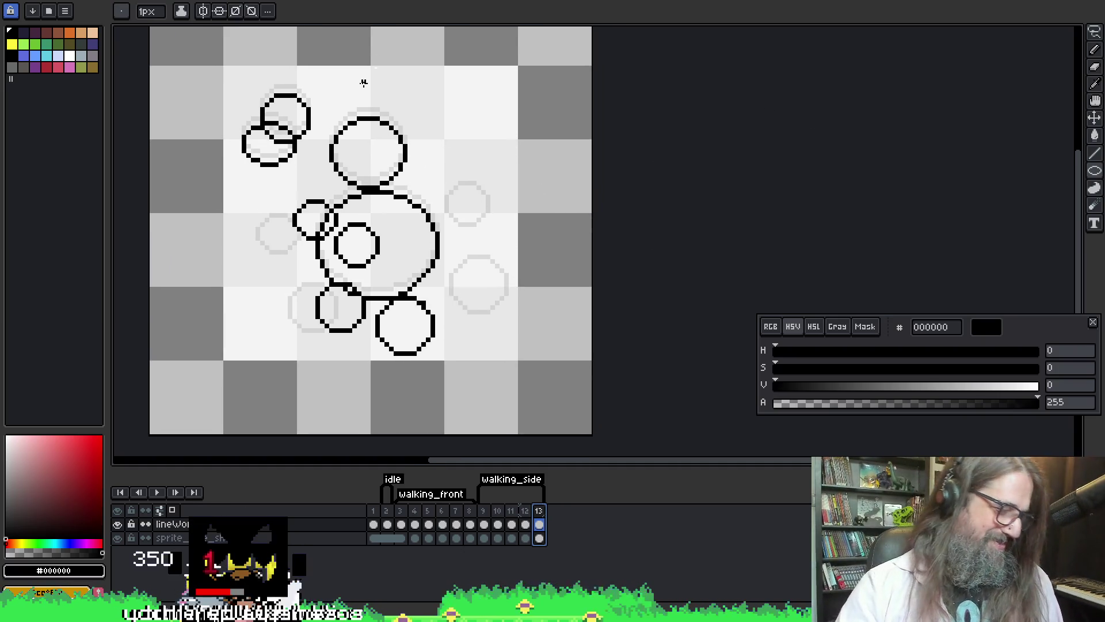
{"action": "left_click_drag", "start_coordinate": [511, 243], "coordinate": [513, 244]}
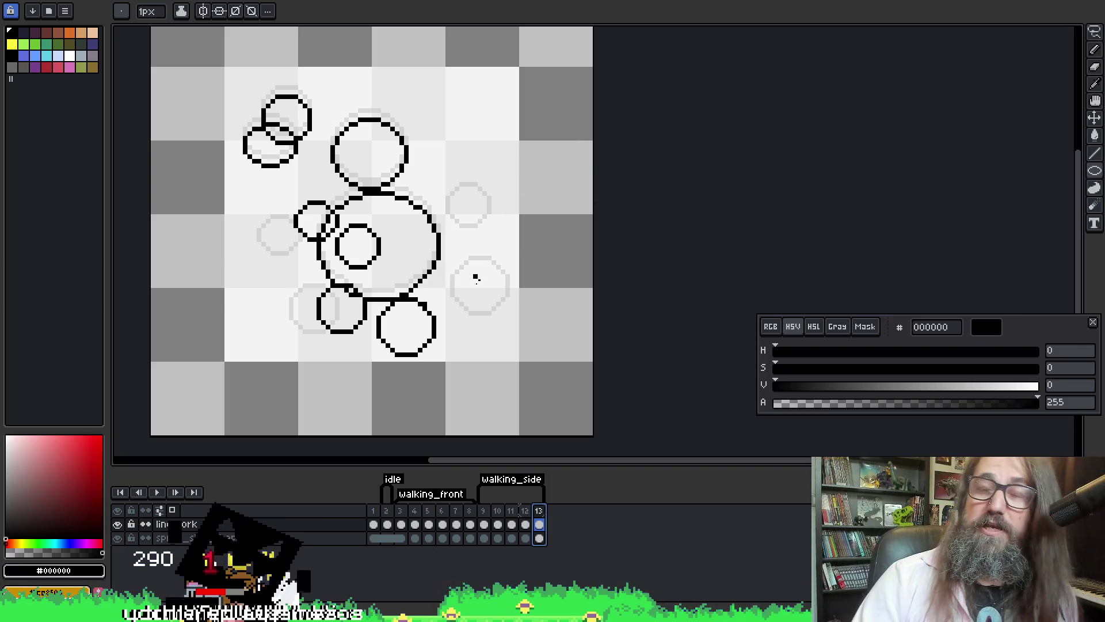
- Recentre and zoom in on frame 13's bubble cluster with the Pencil tool ready
{"action": "scroll", "coordinate": [515, 155], "scroll_direction": "down", "scroll_amount": 5}
{"action": "scroll", "coordinate": [354, 268], "scroll_direction": "down", "scroll_amount": 2}
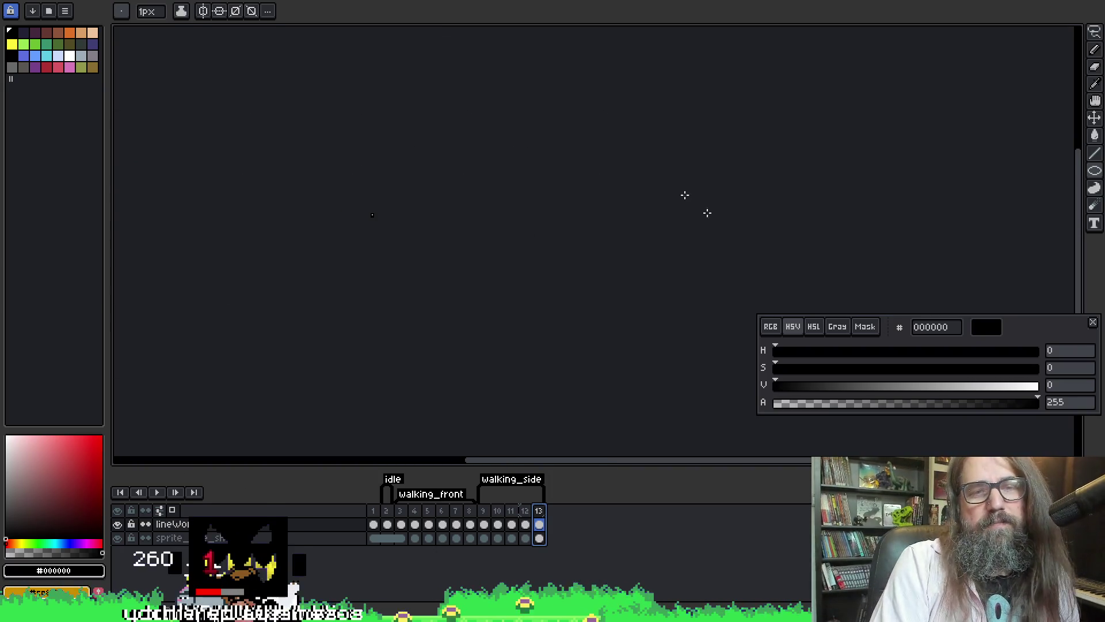
{"action": "scroll", "coordinate": [374, 219], "scroll_direction": "up", "scroll_amount": 7}
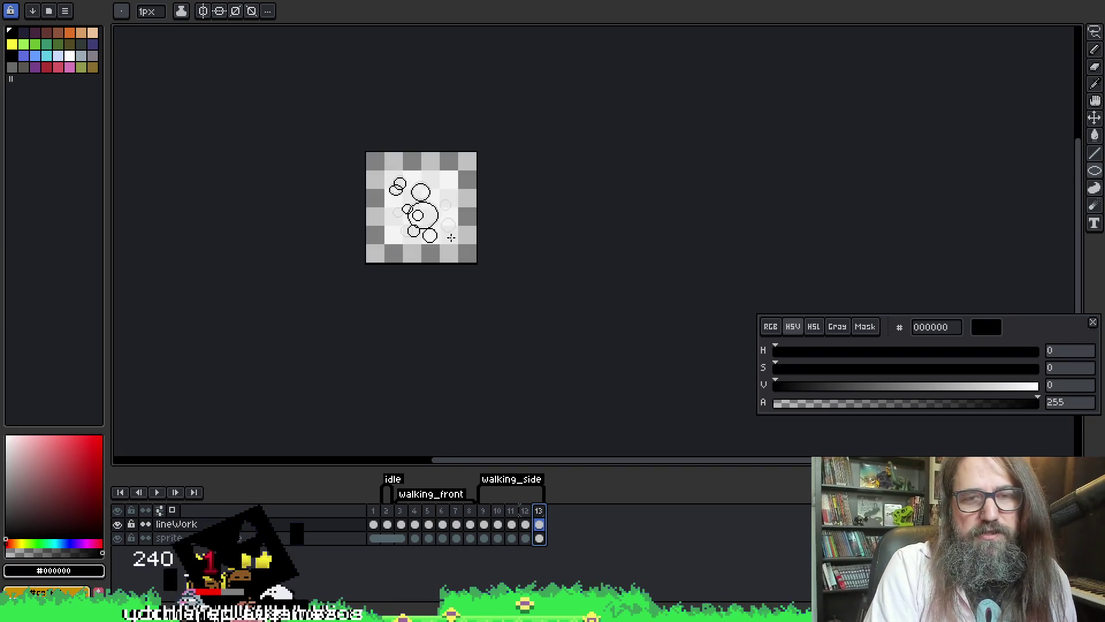
{"action": "key", "text": "b"}
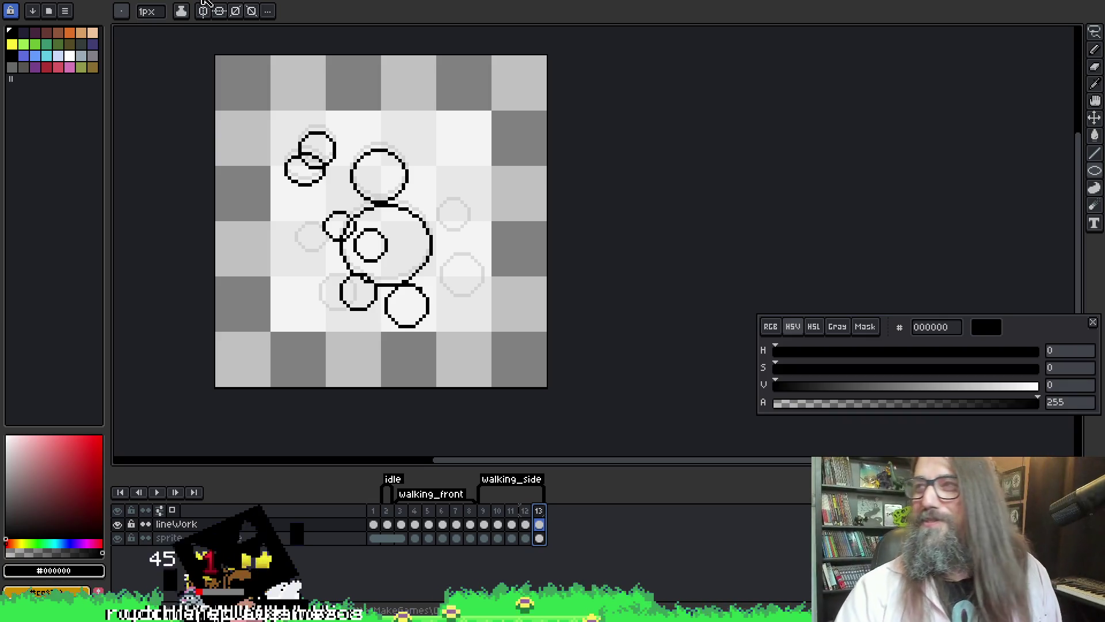
{"action": "left_click_drag", "start_coordinate": [522, 160], "coordinate": [502, 156]}
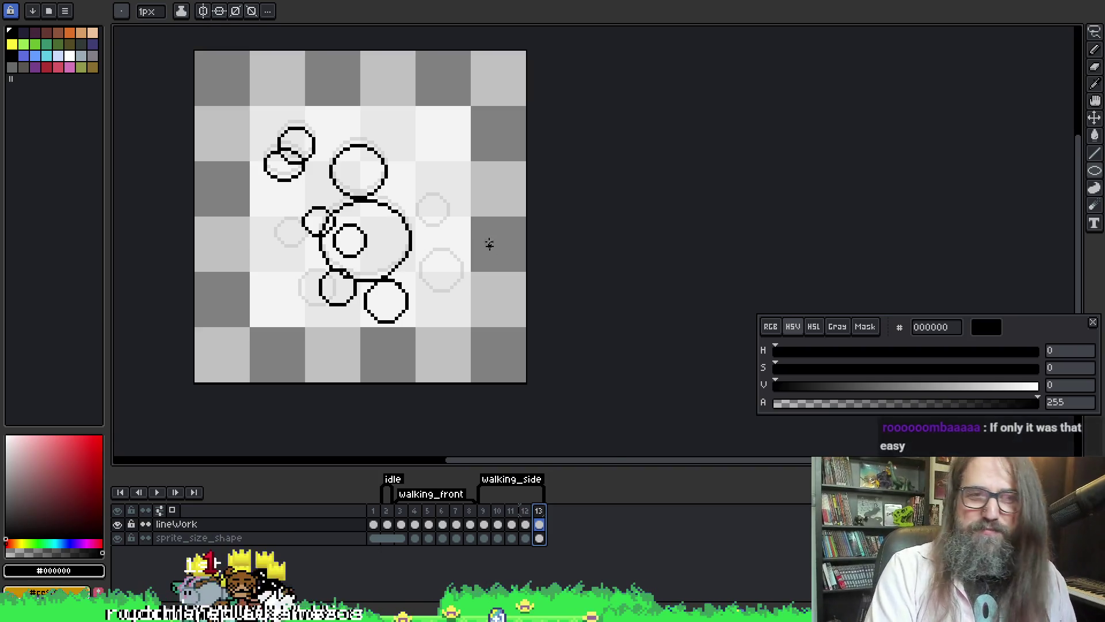
{"action": "scroll", "coordinate": [463, 239], "scroll_direction": "up", "scroll_amount": 1}
{"action": "scroll", "coordinate": [282, 246], "scroll_direction": "up", "scroll_amount": 1}
{"action": "mouse_move", "coordinate": [459, 223]}
{"action": "left_mouse_down"}
{"action": "mouse_move", "coordinate": [616, 234]}
{"action": "mouse_move", "coordinate": [619, 257]}
{"action": "left_mouse_up"}
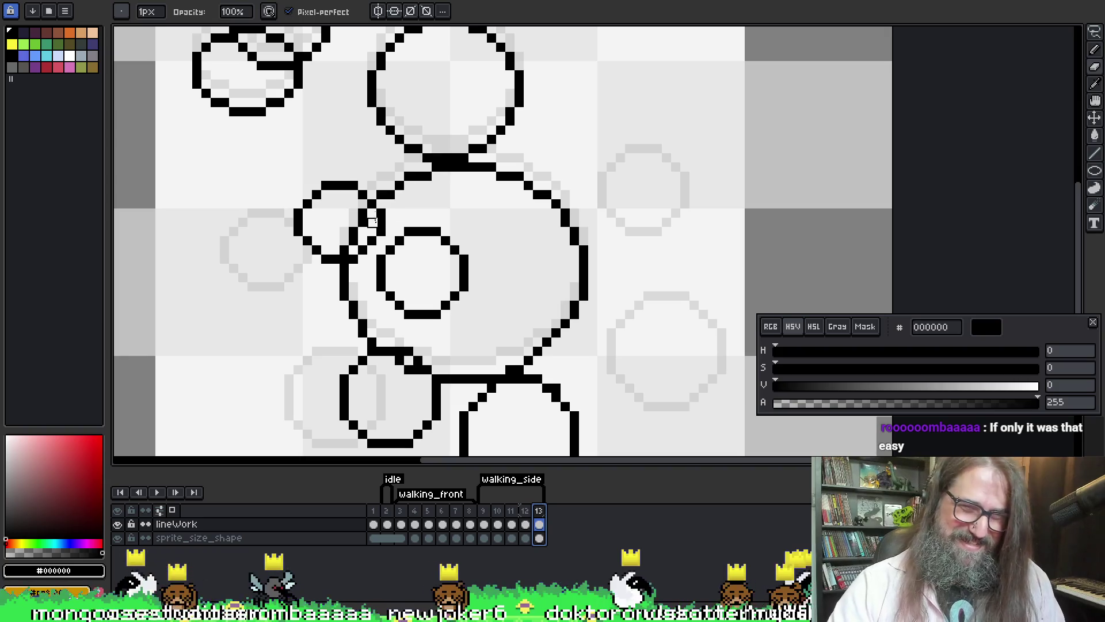
- Erase the small ring inside the big bubble on frame 13, checking against frame 12
{"action": "left_click_drag", "start_coordinate": [353, 222], "coordinate": [362, 217]}
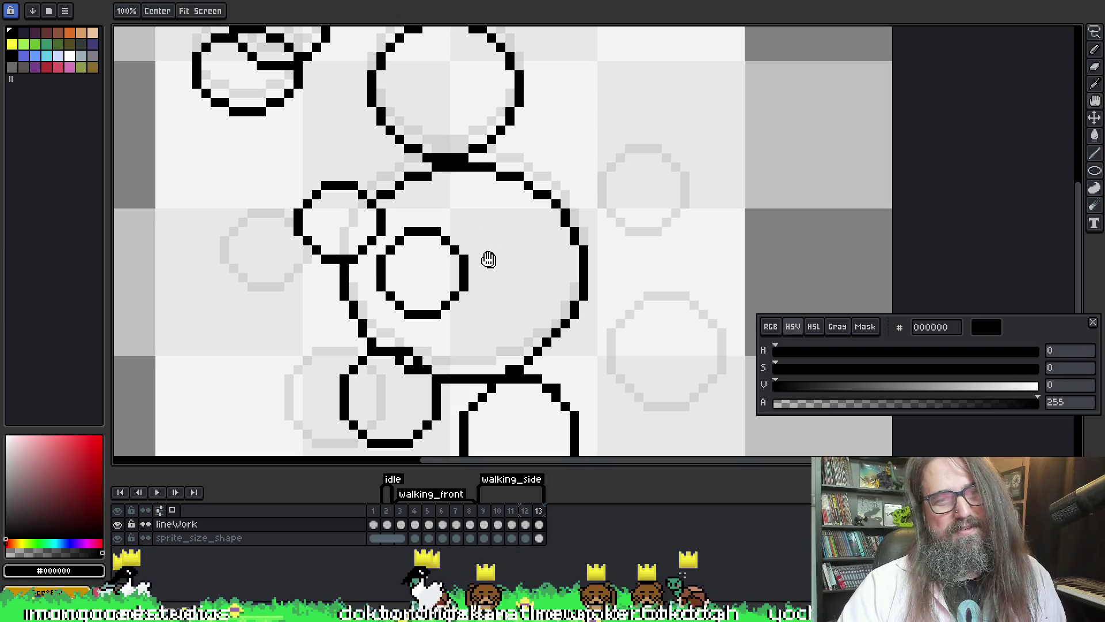
{"action": "scroll", "coordinate": [627, 236], "scroll_direction": "down", "scroll_amount": 3}
{"action": "key", "text": "m"}
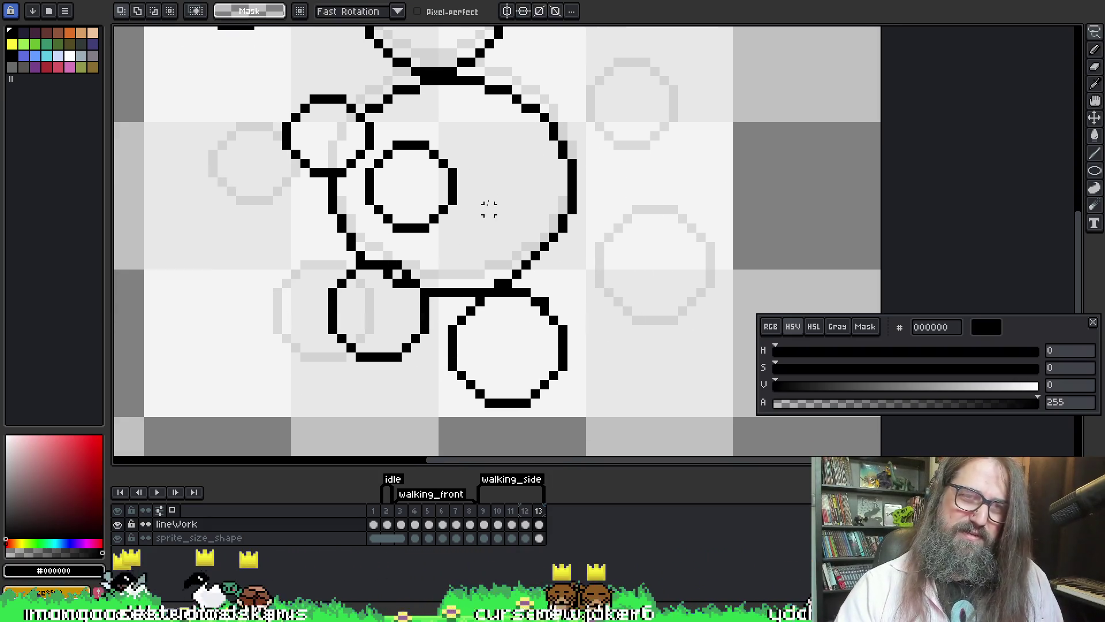
{"action": "key", "text": "e"}
{"action": "mouse_move", "coordinate": [412, 146]}
{"action": "left_mouse_down"}
{"action": "mouse_move", "coordinate": [375, 178]}
{"action": "mouse_move", "coordinate": [443, 145]}
{"action": "mouse_move", "coordinate": [452, 173]}
{"action": "mouse_move", "coordinate": [434, 217]}
{"action": "mouse_move", "coordinate": [378, 213]}
{"action": "mouse_move", "coordinate": [370, 191]}
{"action": "mouse_move", "coordinate": [434, 217]}
{"action": "mouse_move", "coordinate": [441, 199]}
{"action": "mouse_move", "coordinate": [424, 153]}
{"action": "left_mouse_up"}
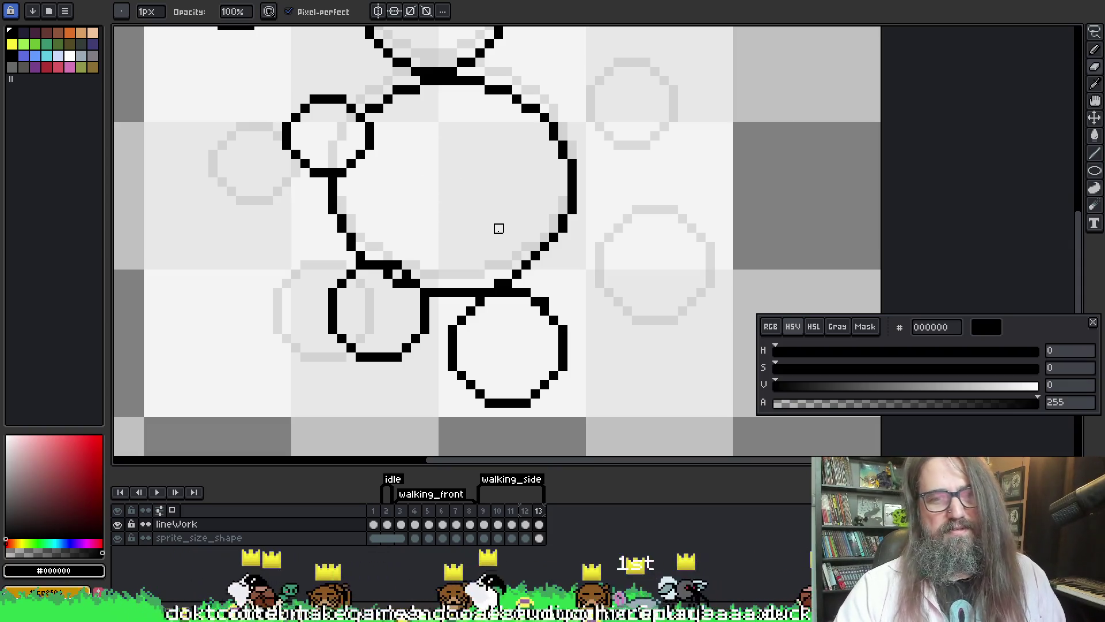
{"action": "key", "text": "Left"}
{"action": "key", "text": "Left"}
{"action": "key", "text": "Right"}
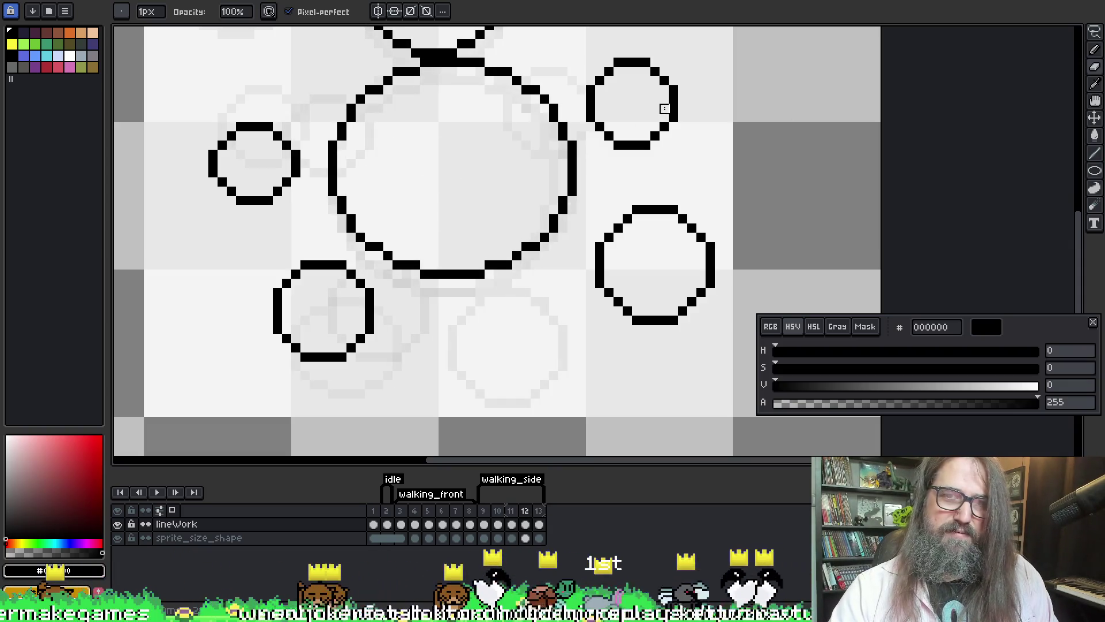
{"action": "key", "text": "Right"}
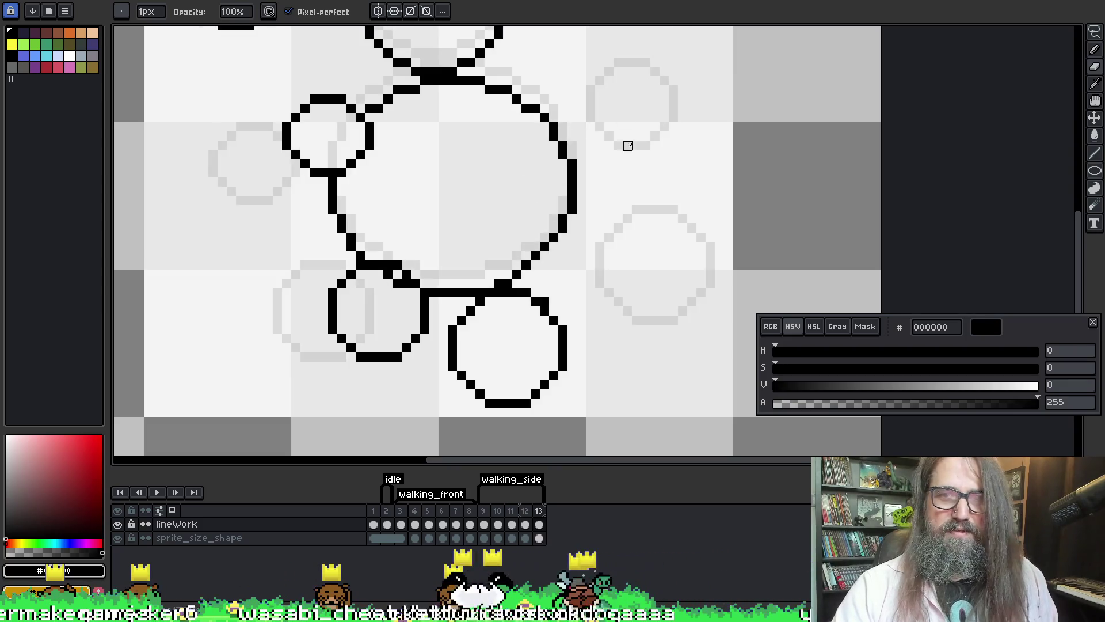
- Paste the small ring back into frame 13 and lasso-select it
{"action": "key", "text": "ctrl+v"}
{"action": "key", "text": "Return"}
{"action": "key", "text": "m"}
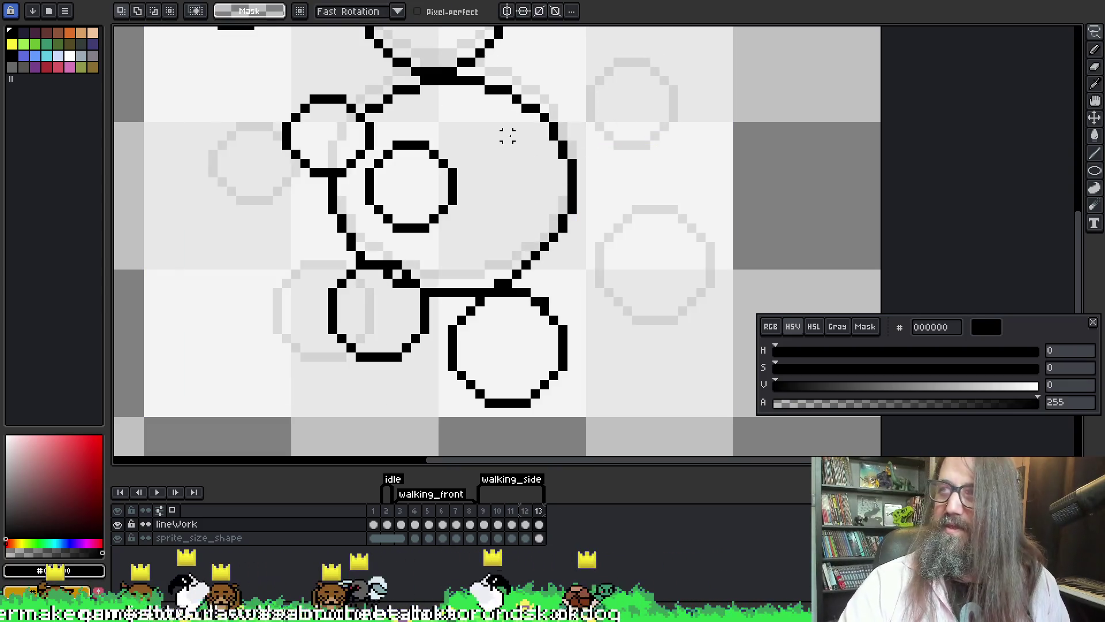
{"action": "mouse_move", "coordinate": [461, 218]}
{"action": "left_mouse_down"}
{"action": "mouse_move", "coordinate": [483, 168]}
{"action": "mouse_move", "coordinate": [423, 123]}
{"action": "mouse_move", "coordinate": [371, 151]}
{"action": "mouse_move", "coordinate": [356, 198]}
{"action": "mouse_move", "coordinate": [426, 252]}
{"action": "mouse_move", "coordinate": [485, 195]}
{"action": "left_mouse_up"}
{"action": "key", "text": "ctrl+alt+c"}
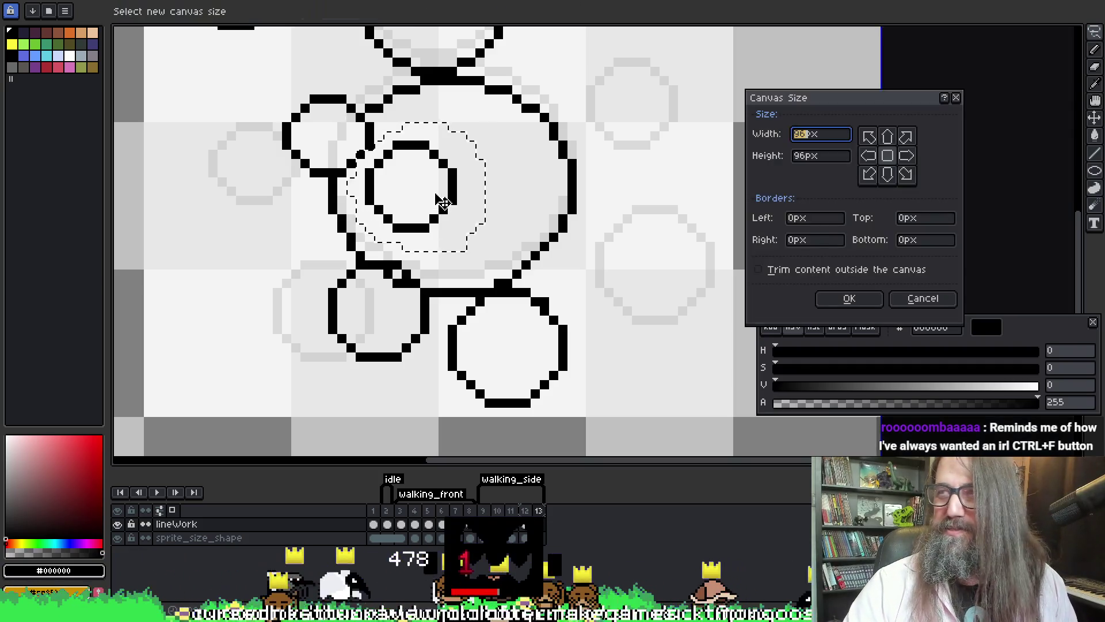
- Dismiss Canvas Size without resizing, enable Auto Select Layer on the Move tool, and refine the ring selection
{"action": "key", "text": "Escape"}
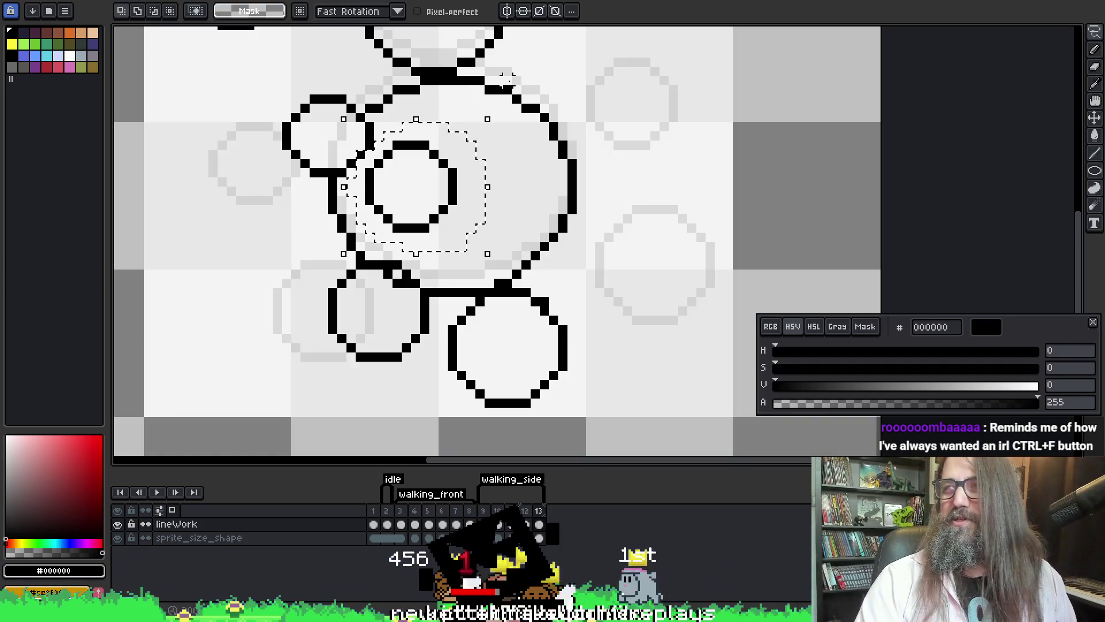
{"action": "key", "text": "v"}
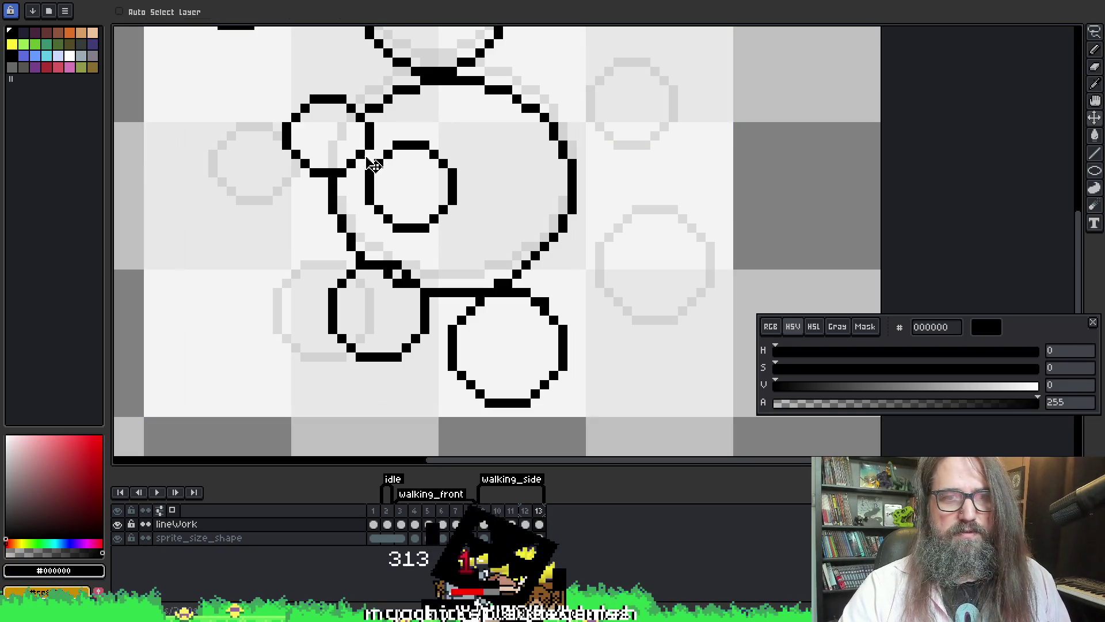
{"action": "key", "text": "ctrl"}
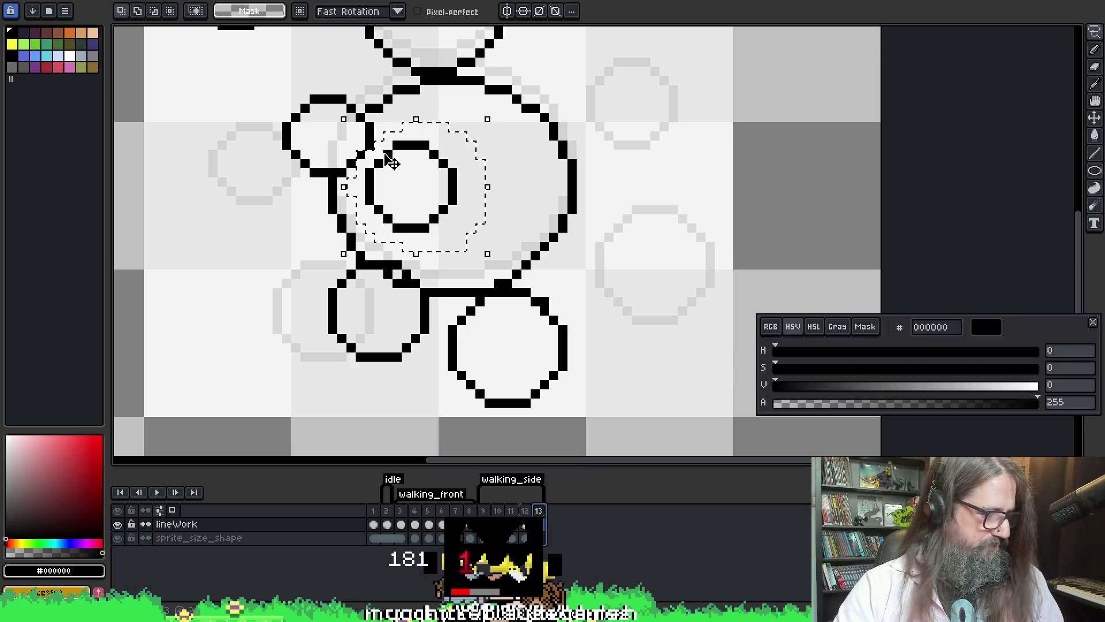
{"action": "left_click", "coordinate": [402, 178]}
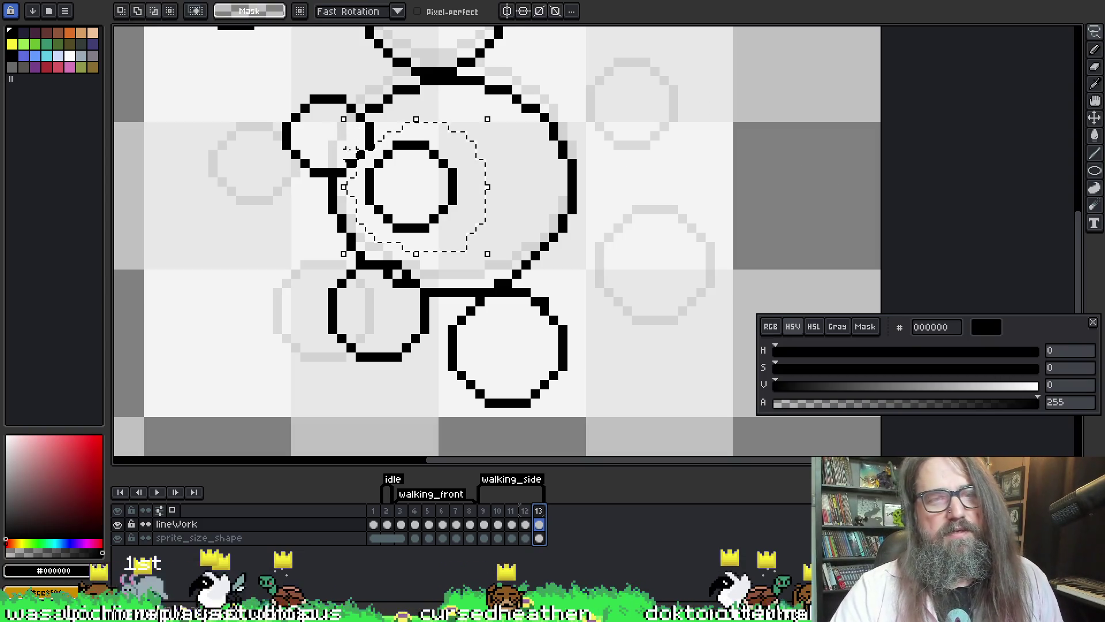
- Undo the accidental linework shifts to get back the selected small ring
{"action": "left_click", "coordinate": [357, 154], "text": "alt"}
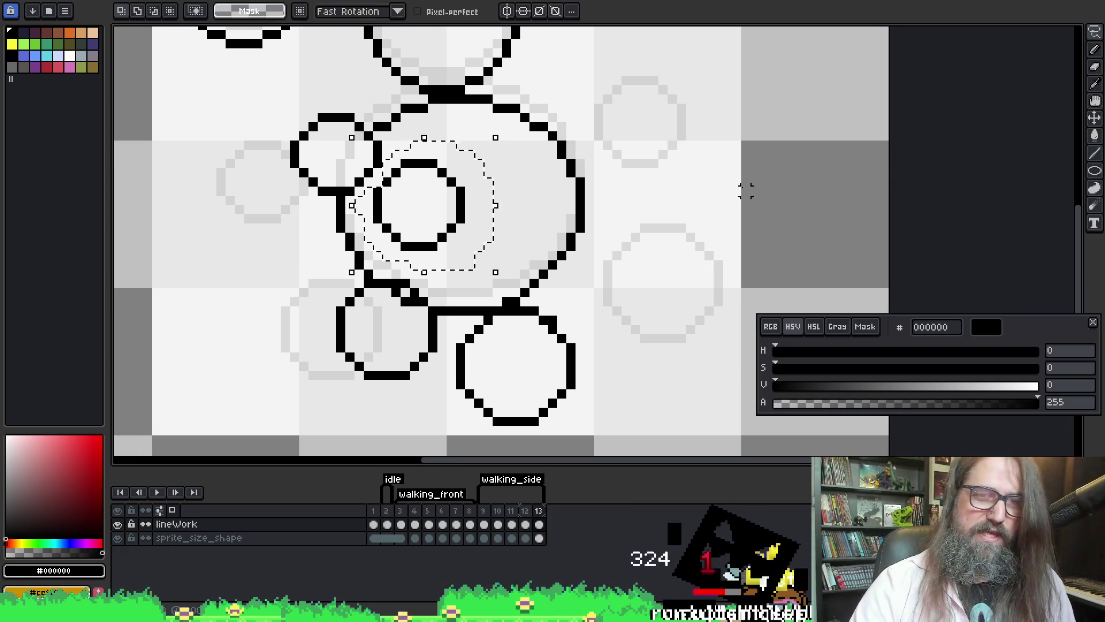
{"action": "key", "text": "v"}
{"action": "key", "text": "ctrl+d"}
{"action": "key", "text": "ctrl+z"}
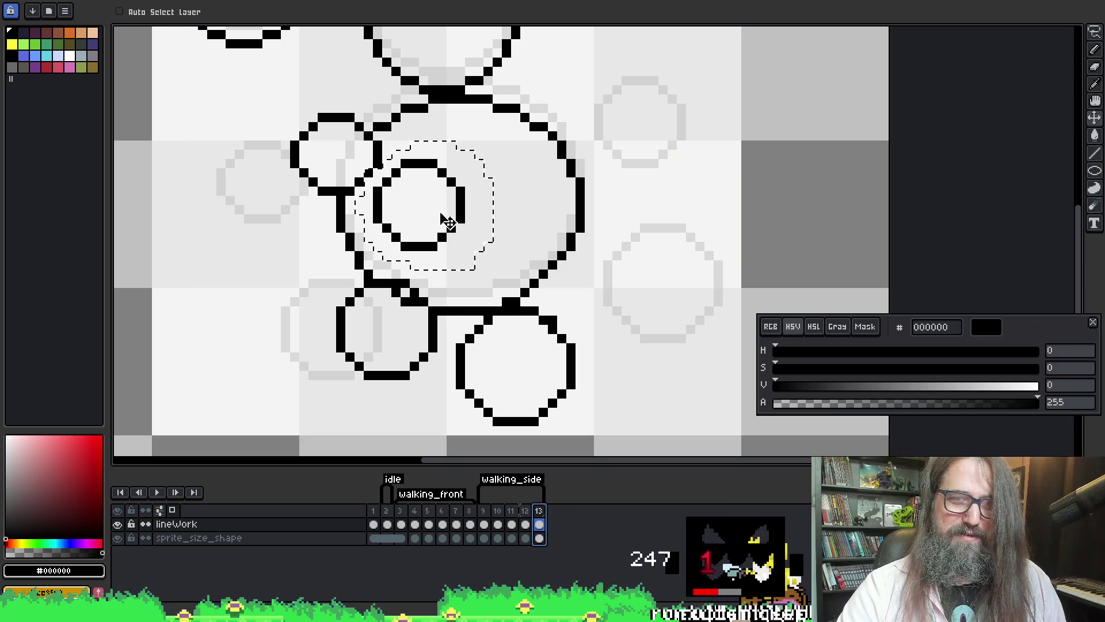
{"action": "key", "text": "ctrl+d"}
{"action": "key", "text": "ctrl+z"}
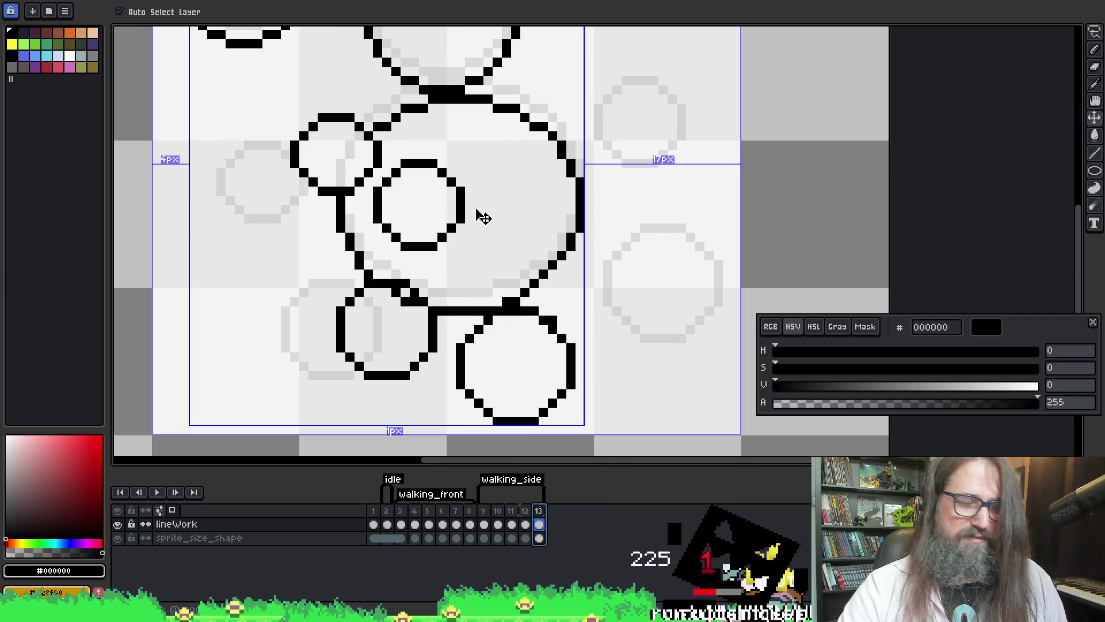
{"action": "key", "text": "ctrl+z"}
{"action": "key", "text": "ctrl+z"}
{"action": "key", "text": "ctrl+z"}
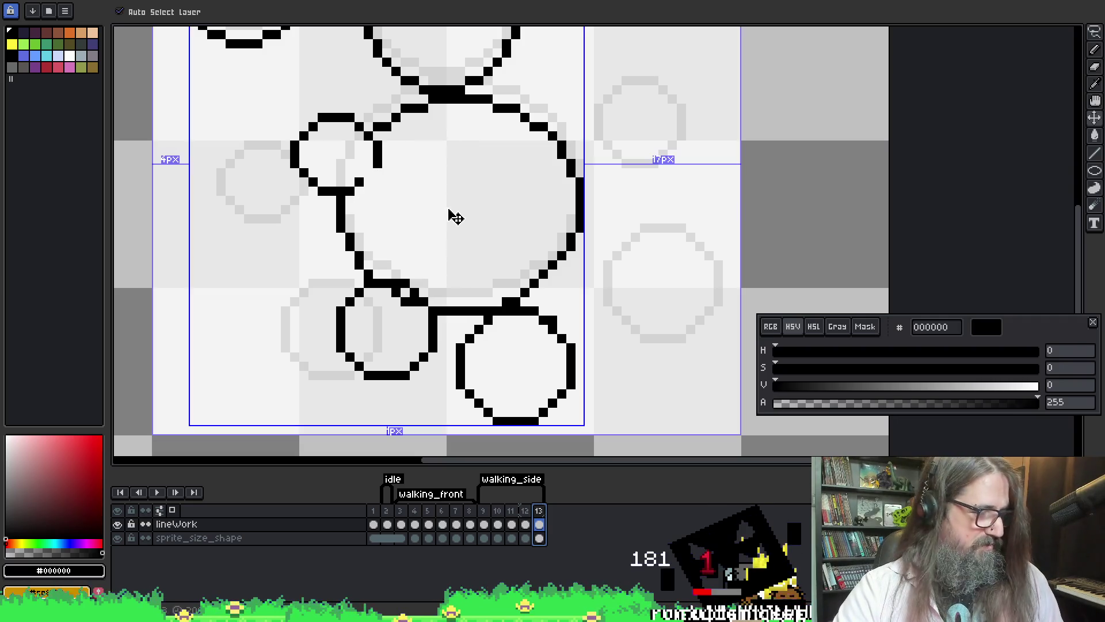
- Move the small ring to overlap the big bubble's upper-right edge, then deselect it
{"action": "key", "text": "ctrl+v"}
{"action": "mouse_move", "coordinate": [439, 226]}
{"action": "left_mouse_down"}
{"action": "mouse_move", "coordinate": [596, 168]}
{"action": "mouse_move", "coordinate": [612, 181]}
{"action": "mouse_move", "coordinate": [584, 200]}
{"action": "left_mouse_up"}
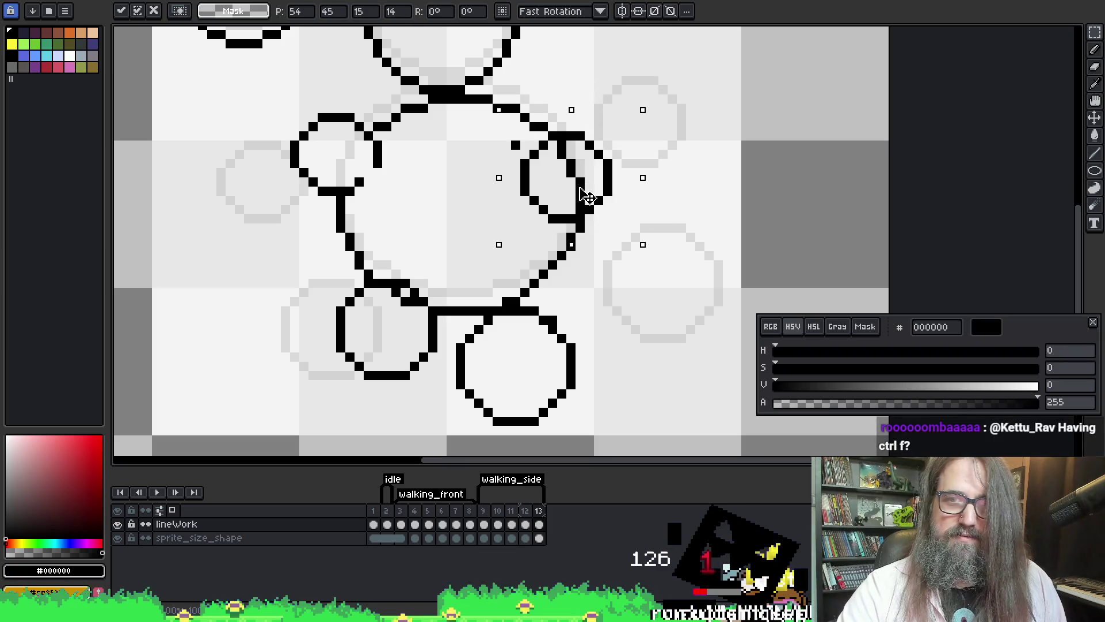
{"action": "key", "text": "b"}
{"action": "key", "text": "ctrl+d"}
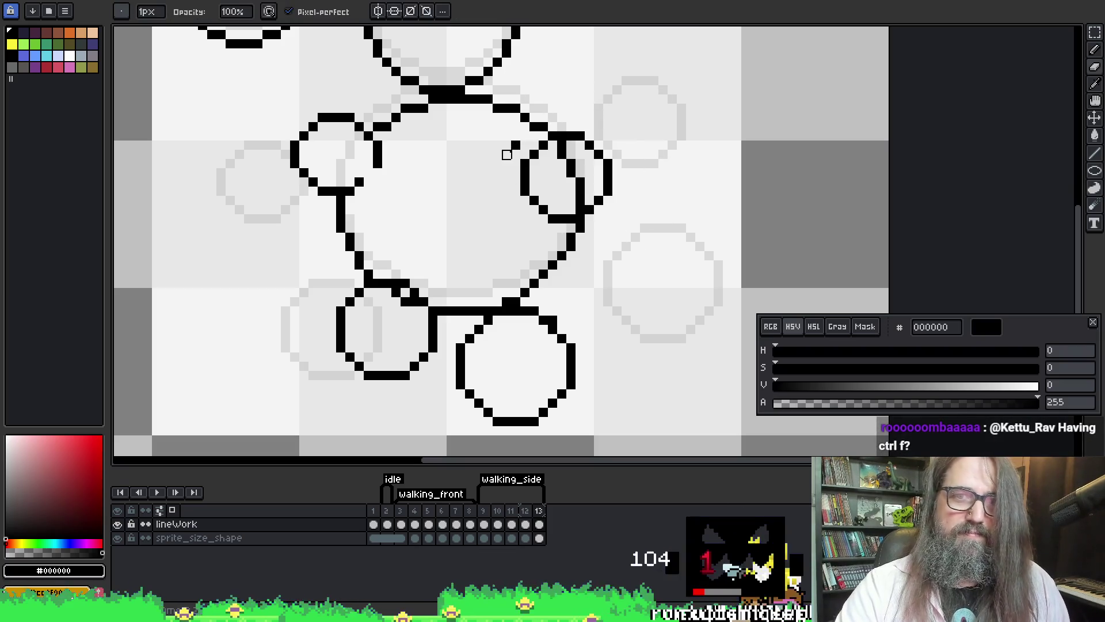
{"action": "key", "text": "Left"}
{"action": "key", "text": "Right"}
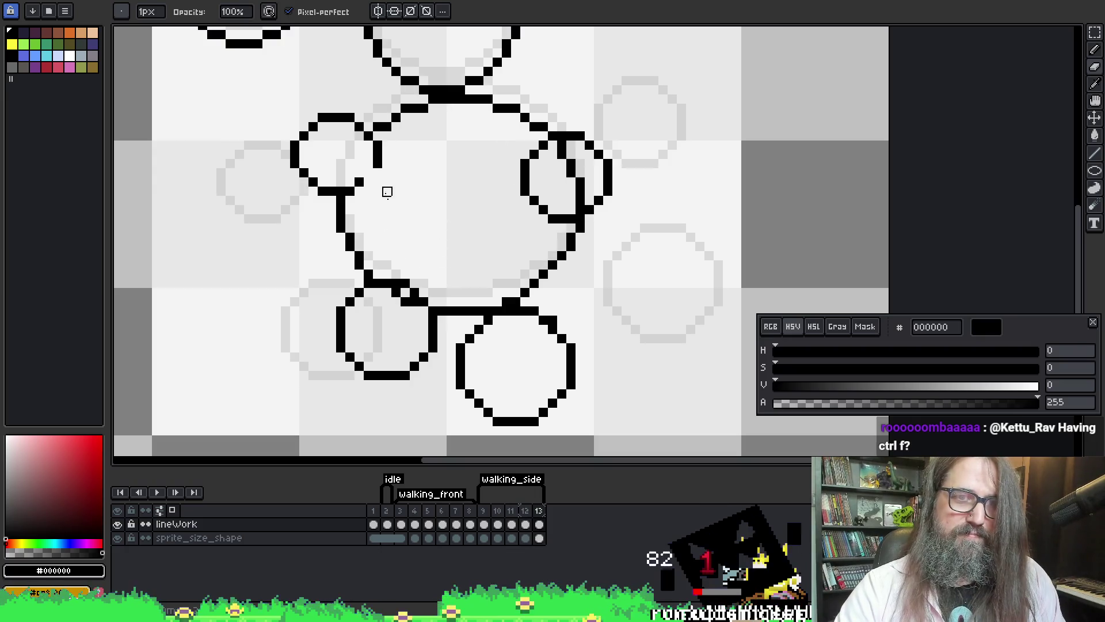
- Touch up the small left circle's edge on frame 13 with pencil and eraser
{"action": "key", "text": "e"}
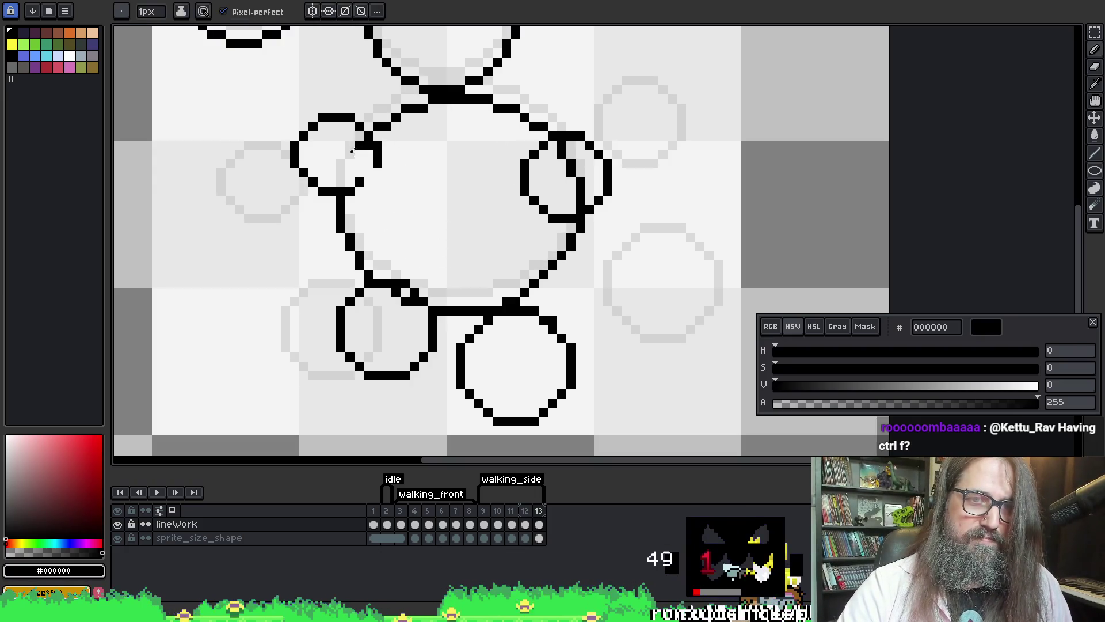
{"action": "key", "text": "b"}
{"action": "key", "text": "ctrl"}
{"action": "key", "text": "e"}
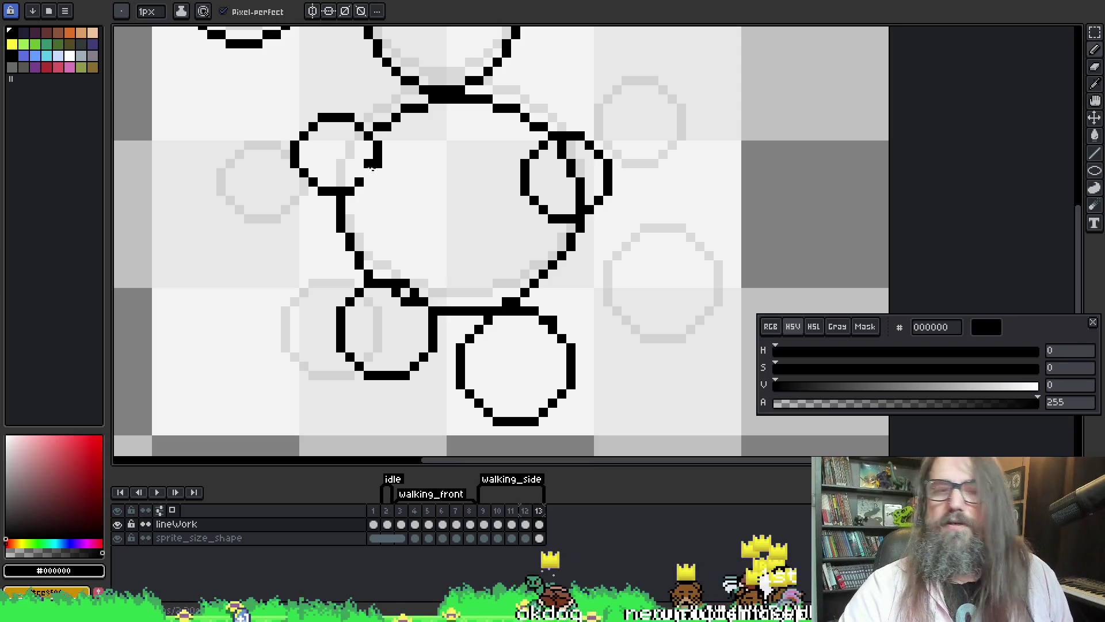
{"action": "mouse_move", "coordinate": [349, 154]}
{"action": "left_mouse_down"}
{"action": "mouse_move", "coordinate": [346, 180]}
{"action": "mouse_move", "coordinate": [377, 153]}
{"action": "mouse_move", "coordinate": [368, 164]}
{"action": "left_mouse_up"}
{"action": "key", "text": "ctrl+z"}
{"action": "key", "text": "e"}
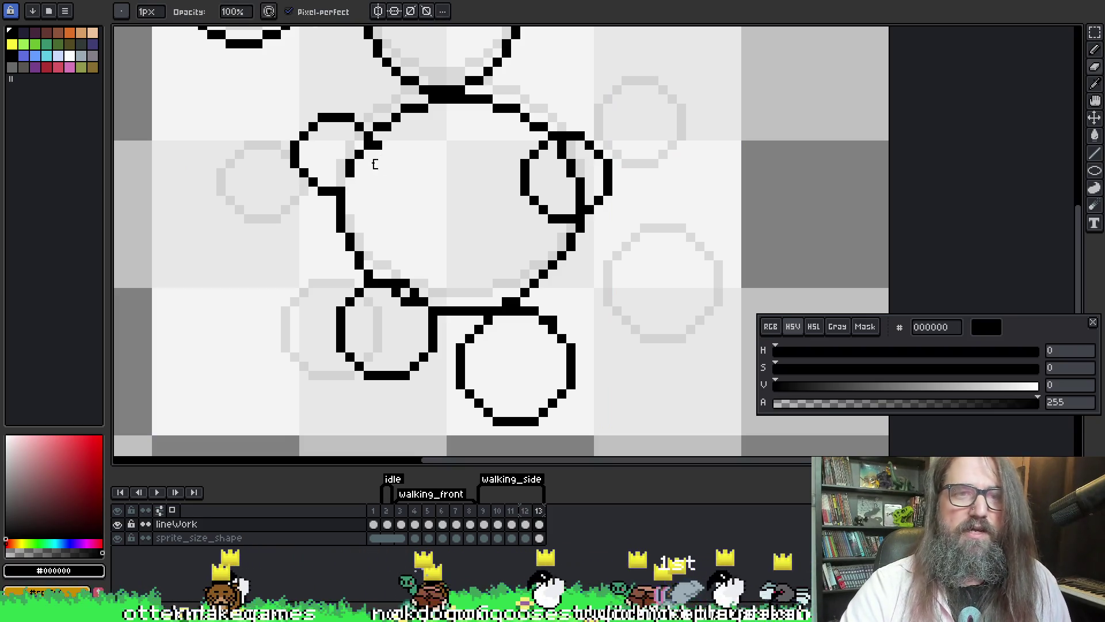
{"action": "key", "text": "b"}
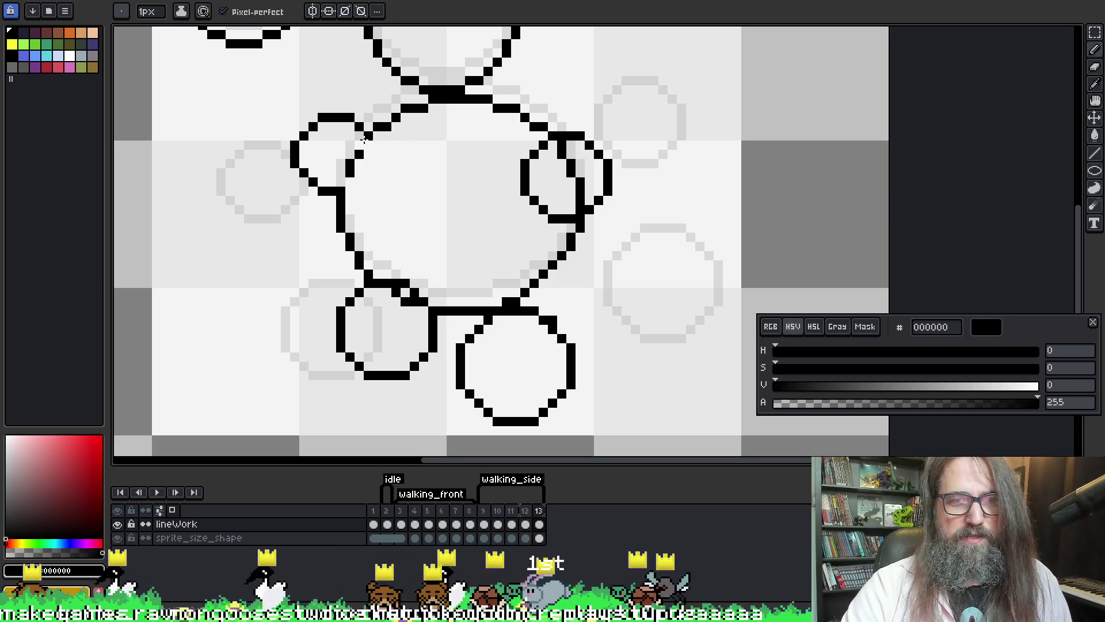
{"action": "left_click_drag", "start_coordinate": [356, 145], "coordinate": [340, 180]}
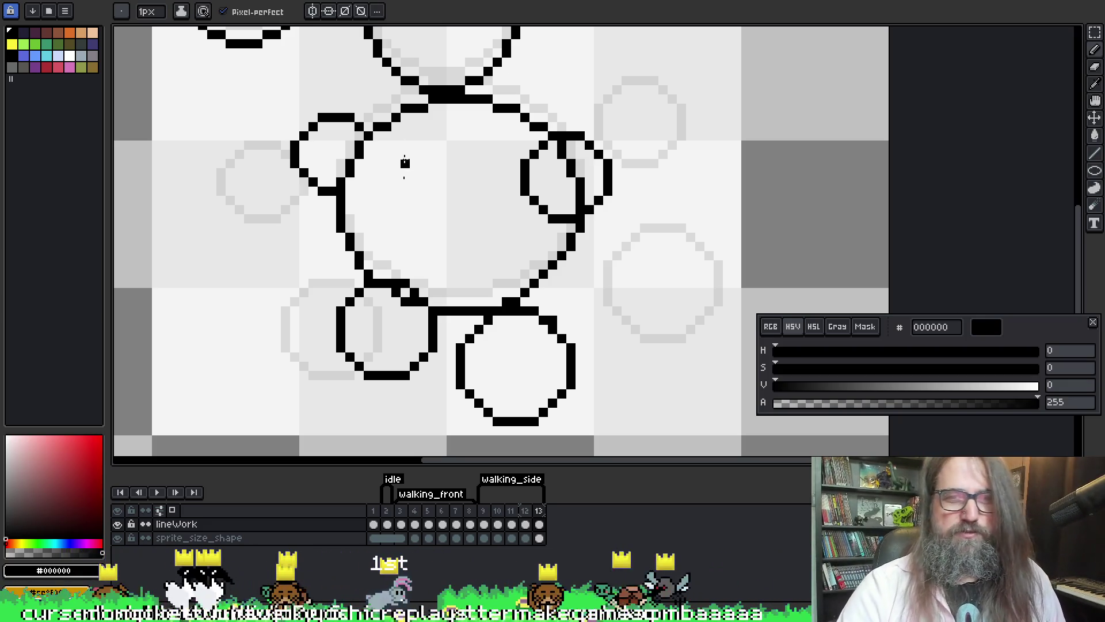
- Flip between frames 12 and 13 to compare, then zoom out and pan around the body
{"action": "scroll", "coordinate": [383, 189], "scroll_direction": "up", "scroll_amount": 2}
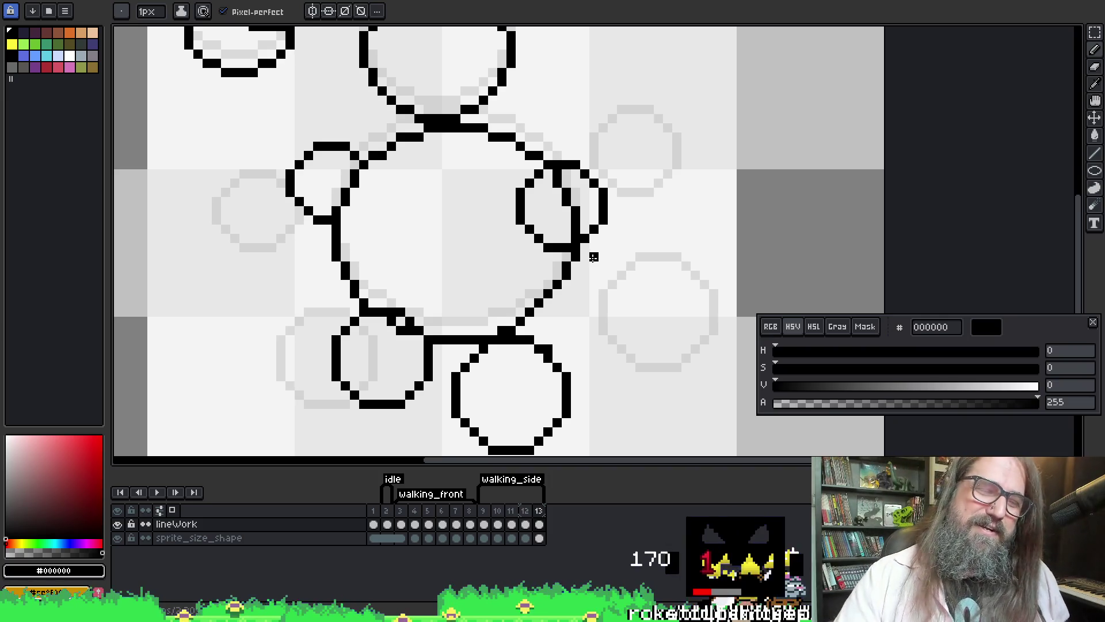
{"action": "mouse_move", "coordinate": [392, 247]}
{"action": "left_mouse_down"}
{"action": "mouse_move", "coordinate": [422, 235]}
{"action": "mouse_move", "coordinate": [413, 228]}
{"action": "left_mouse_up"}
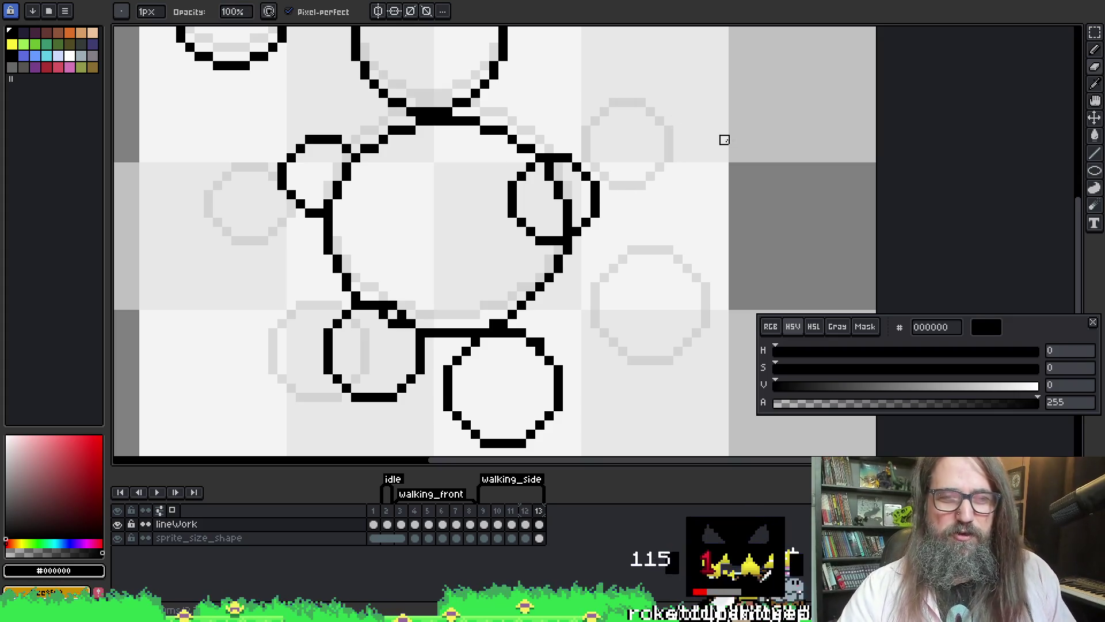
{"action": "key", "text": "Left"}
{"action": "key", "text": "Right"}
{"action": "key", "text": "Left"}
{"action": "key", "text": "Right"}
{"action": "key", "text": "Left"}
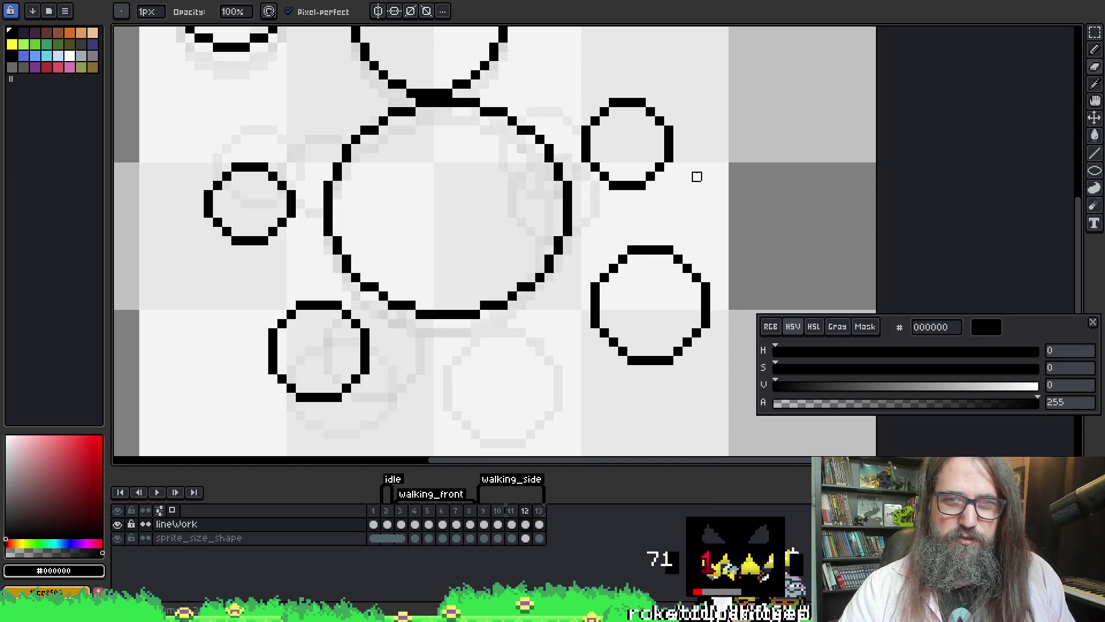
{"action": "key", "text": "Right"}
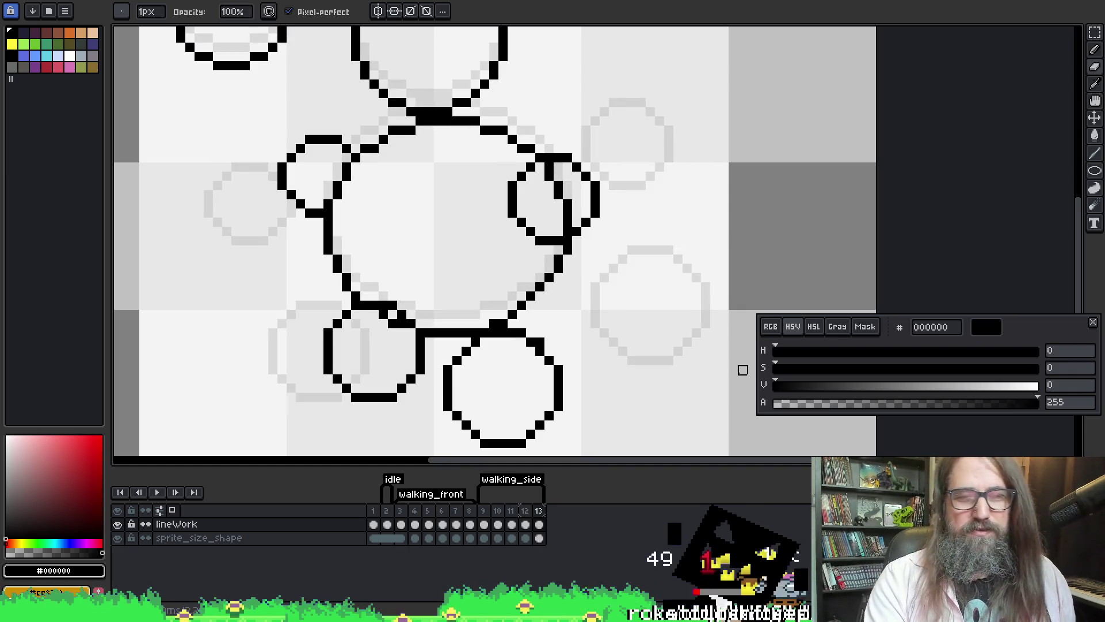
{"action": "scroll", "coordinate": [432, 379], "scroll_direction": "down", "scroll_amount": 1}
{"action": "left_click_drag", "start_coordinate": [432, 216], "coordinate": [357, 284]}
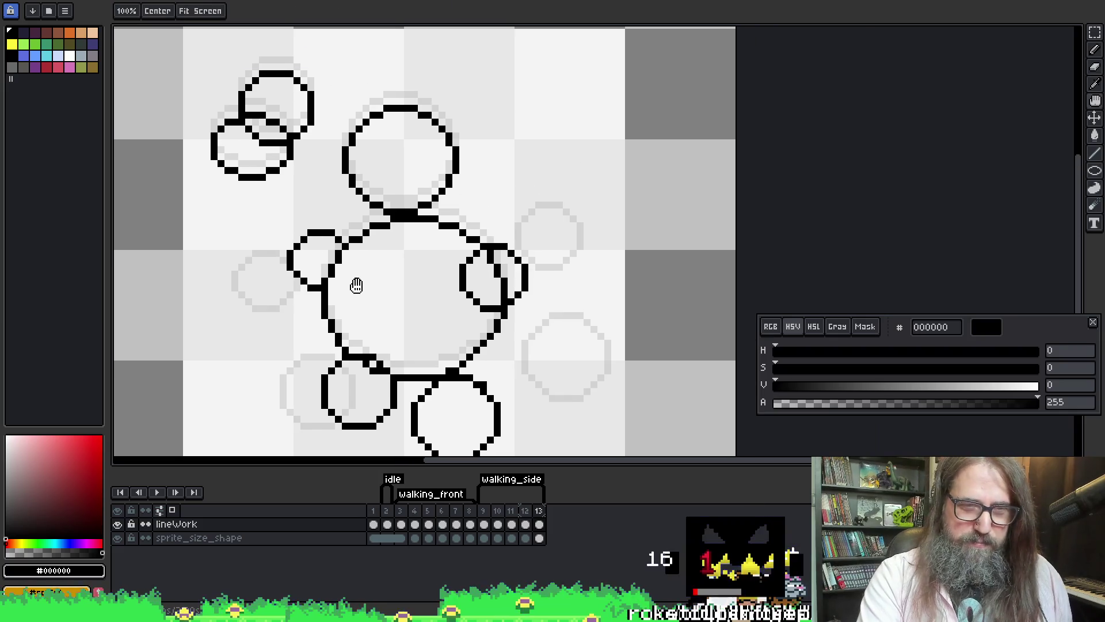
- Flip between frames 11, 13 and 10 in the timeline, ending on frame 11's bubbles
{"action": "key", "text": "b"}
{"action": "scroll", "coordinate": [407, 257], "scroll_direction": "down", "scroll_amount": 1}
{"action": "scroll", "coordinate": [437, 217], "scroll_direction": "up", "scroll_amount": 1}
{"action": "scroll", "coordinate": [536, 301], "scroll_direction": "down", "scroll_amount": 1}
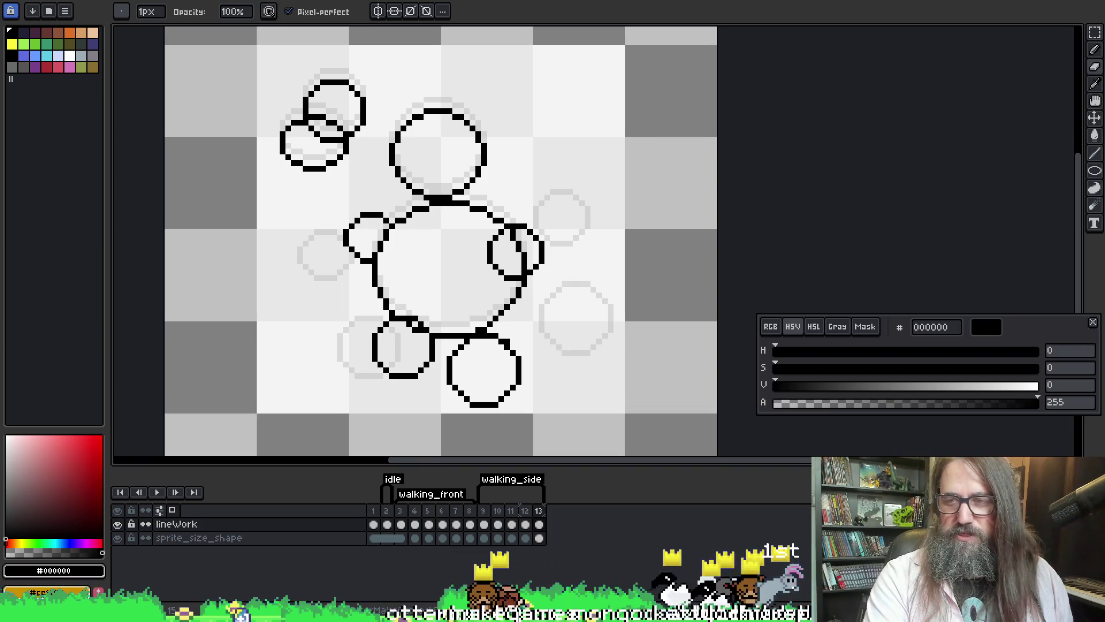
{"action": "left_click", "coordinate": [512, 524]}
{"action": "left_click", "coordinate": [541, 525]}
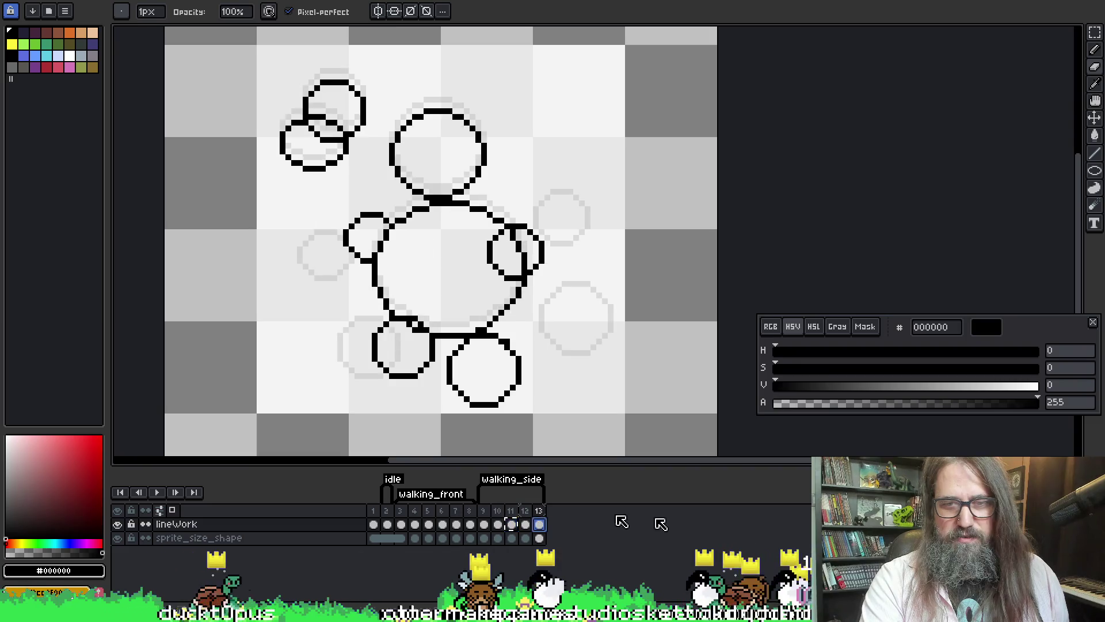
{"action": "left_click", "coordinate": [512, 524]}
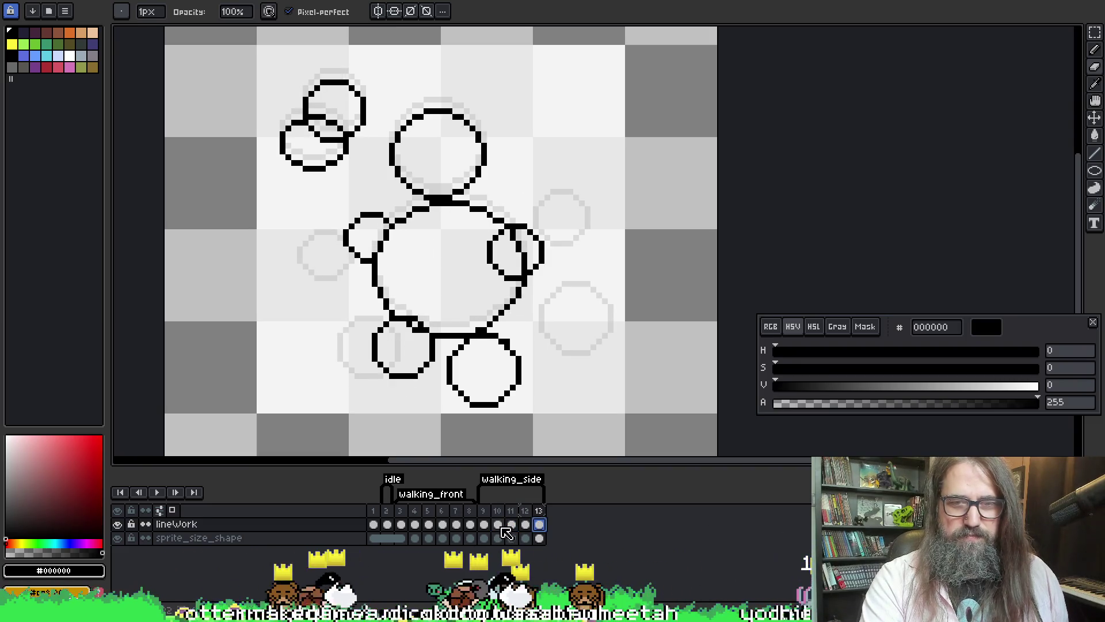
{"action": "left_click", "coordinate": [499, 524]}
{"action": "left_click", "coordinate": [512, 524]}
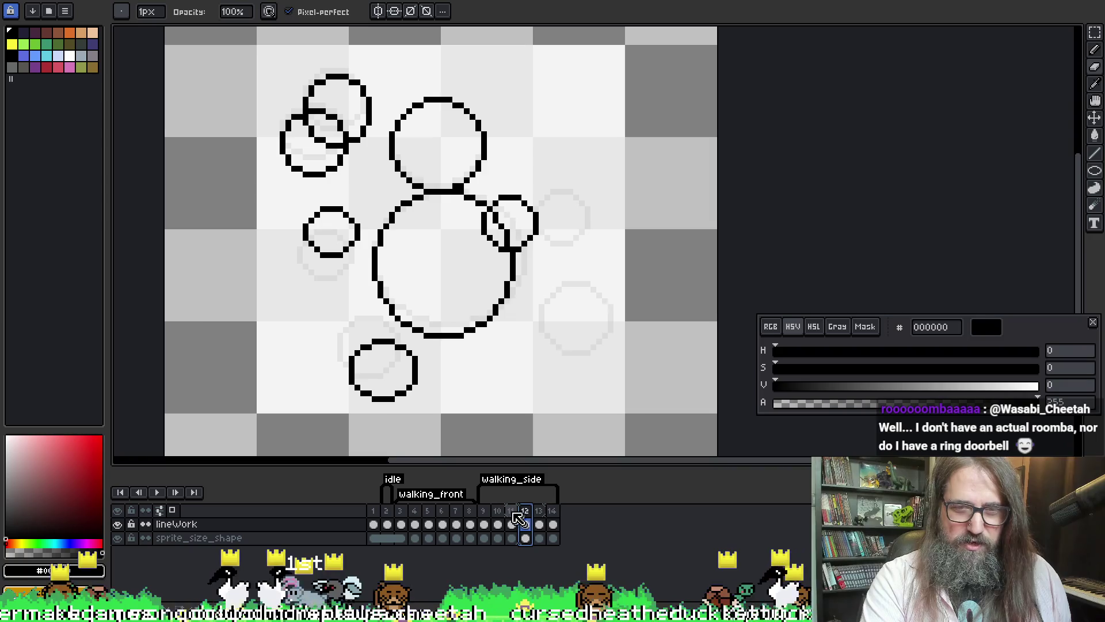
- Add frame 14 to walking_side and compare it with the previous frame's bubble positions
{"action": "left_click_drag", "start_coordinate": [517, 511], "coordinate": [567, 504]}
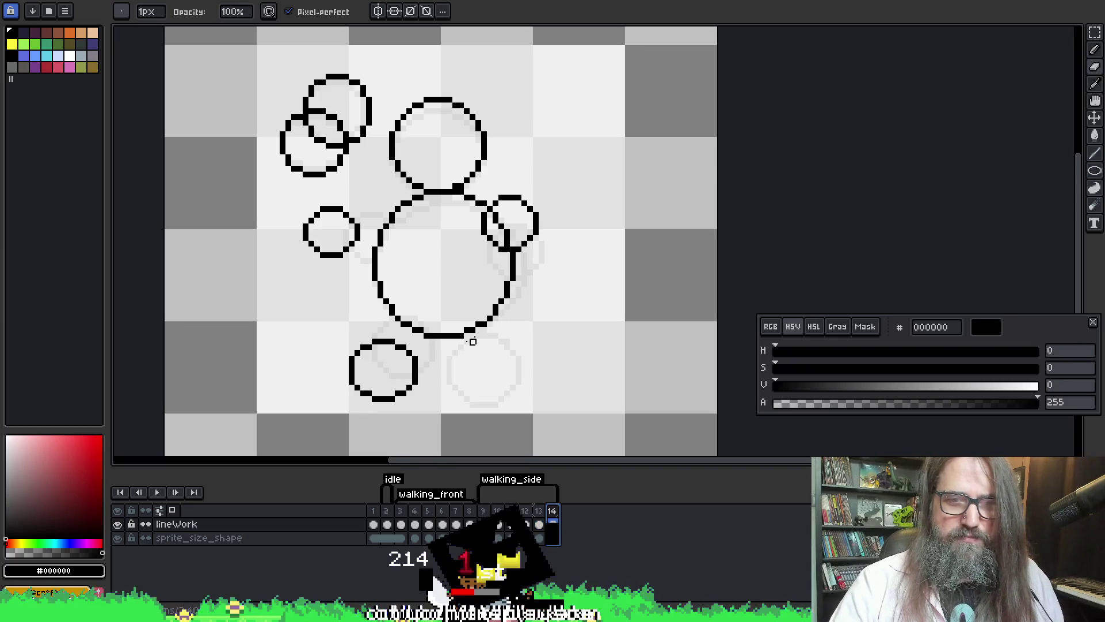
{"action": "key", "text": "m"}
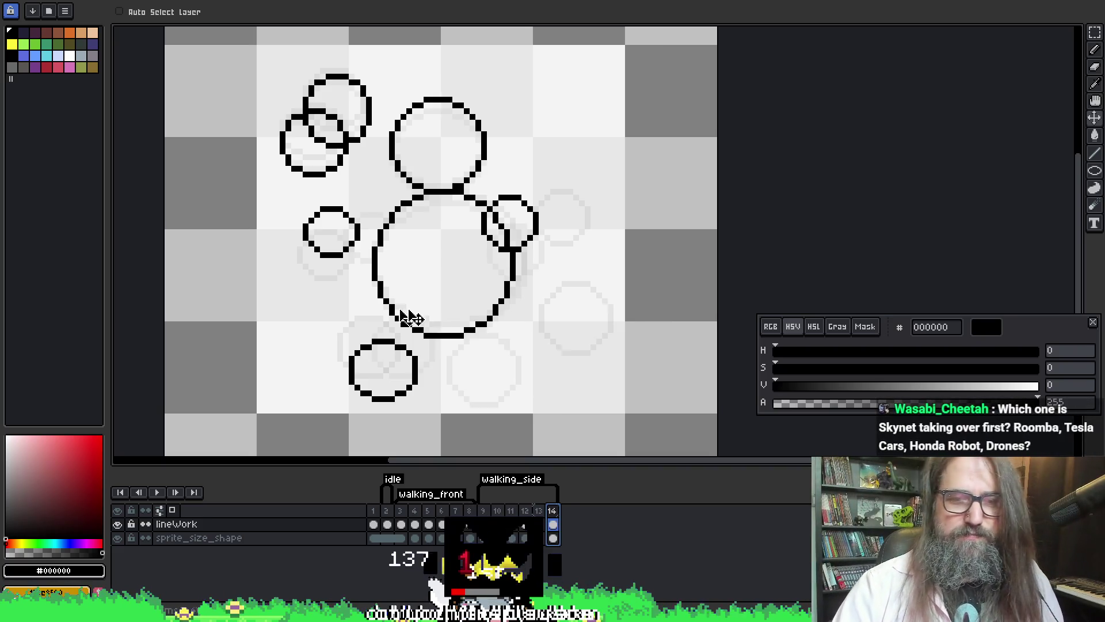
{"action": "key", "text": "b"}
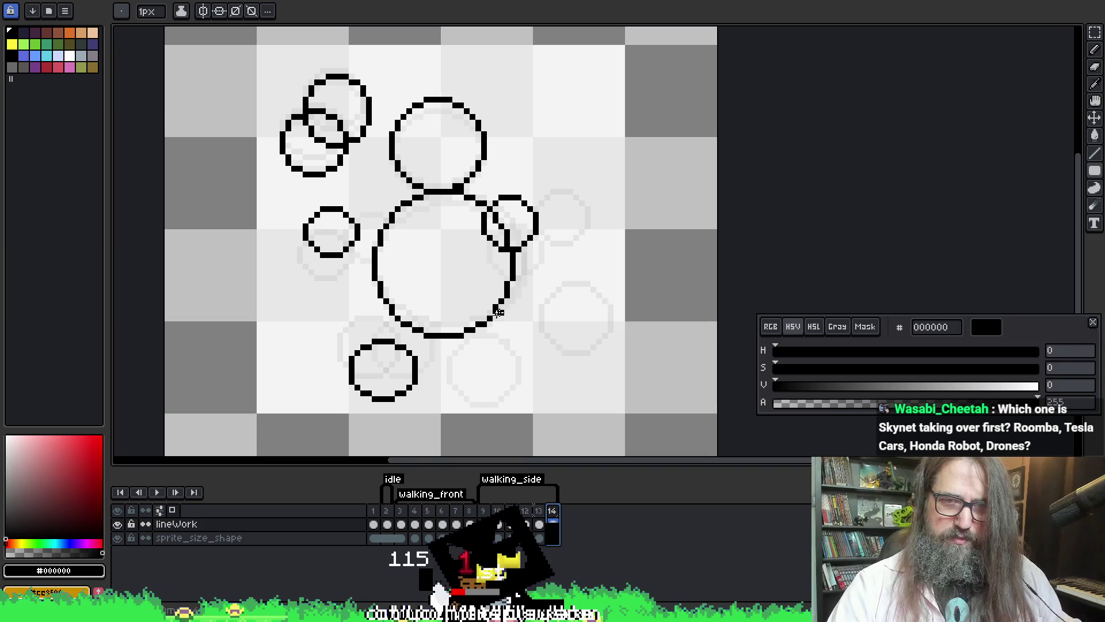
{"action": "key", "text": "Return"}
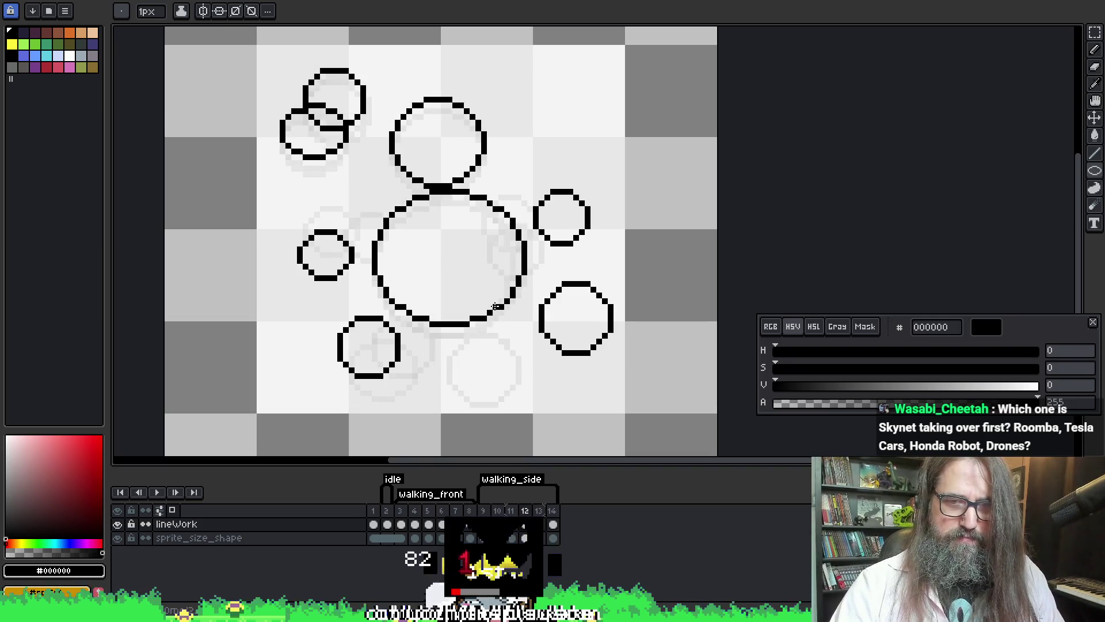
{"action": "key", "text": "Right"}
- Draw a small bubble outline at the lower right of the body circle, redrawing until it sits right
{"action": "mouse_move", "coordinate": [500, 320]}
{"action": "left_mouse_down"}
{"action": "mouse_move", "coordinate": [502, 364]}
{"action": "mouse_move", "coordinate": [557, 340]}
{"action": "left_mouse_up"}
{"action": "key", "text": "ctrl+z"}
{"action": "left_click_drag", "start_coordinate": [486, 311], "coordinate": [545, 369]}
{"action": "key", "text": "ctrl+z"}
{"action": "mouse_move", "coordinate": [489, 286]}
{"action": "left_mouse_down"}
{"action": "mouse_move", "coordinate": [550, 353]}
{"action": "mouse_move", "coordinate": [534, 349]}
{"action": "mouse_move", "coordinate": [551, 353]}
{"action": "left_mouse_up"}
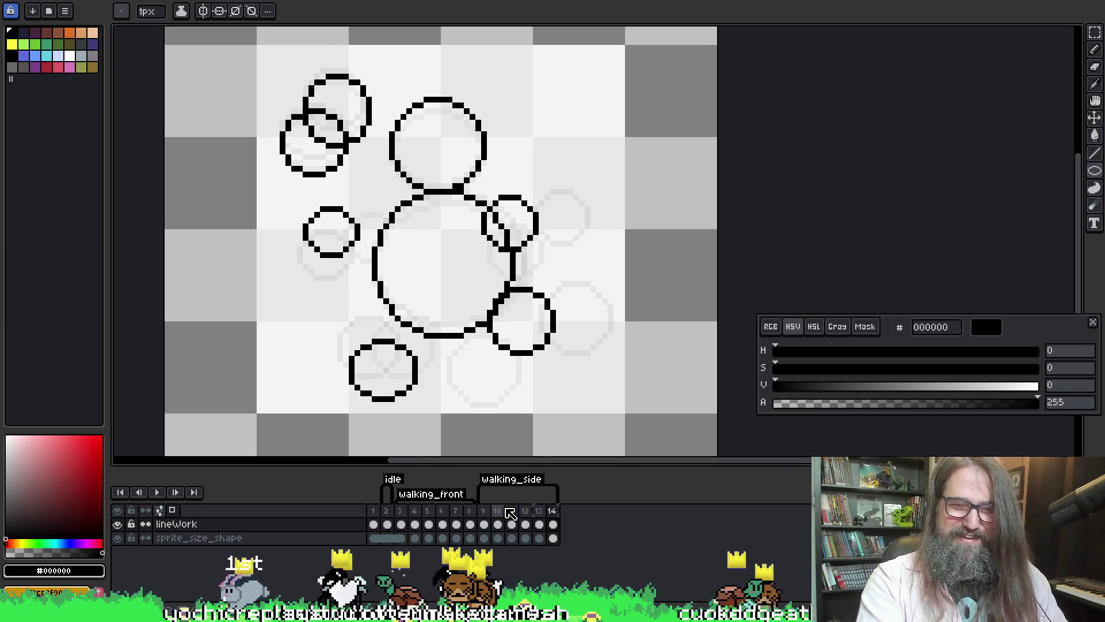
- Select frame 11 in the walking_side timeline
{"action": "left_click", "coordinate": [511, 511]}
- Play the animation, then cut the small upper-right bubble and paste it further left inside the body circle
{"action": "key", "text": "Return"}
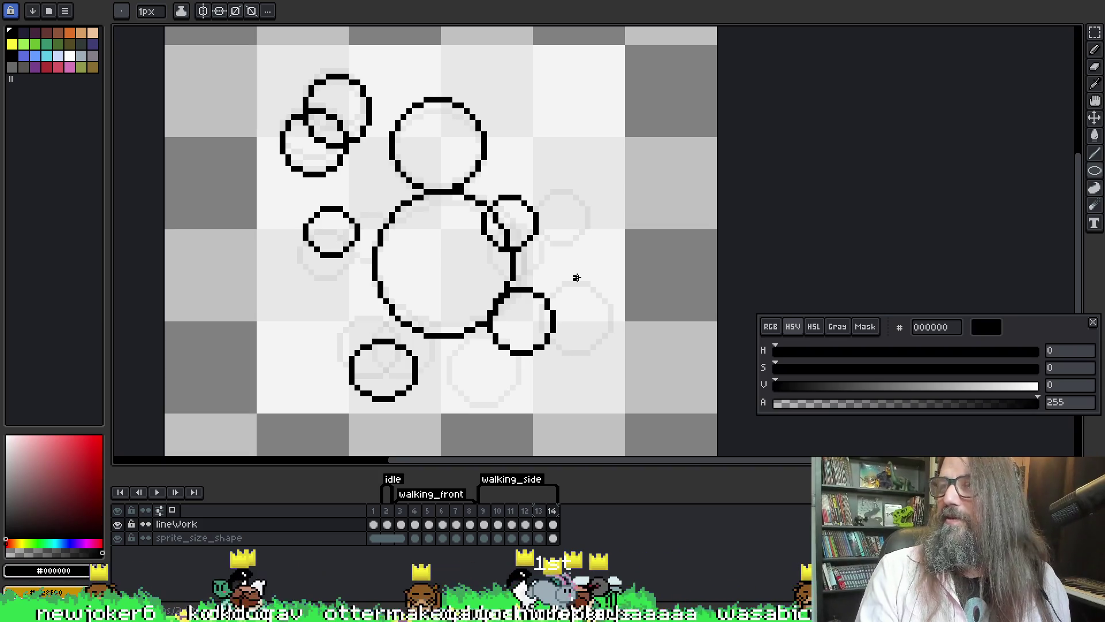
{"action": "key", "text": "q"}
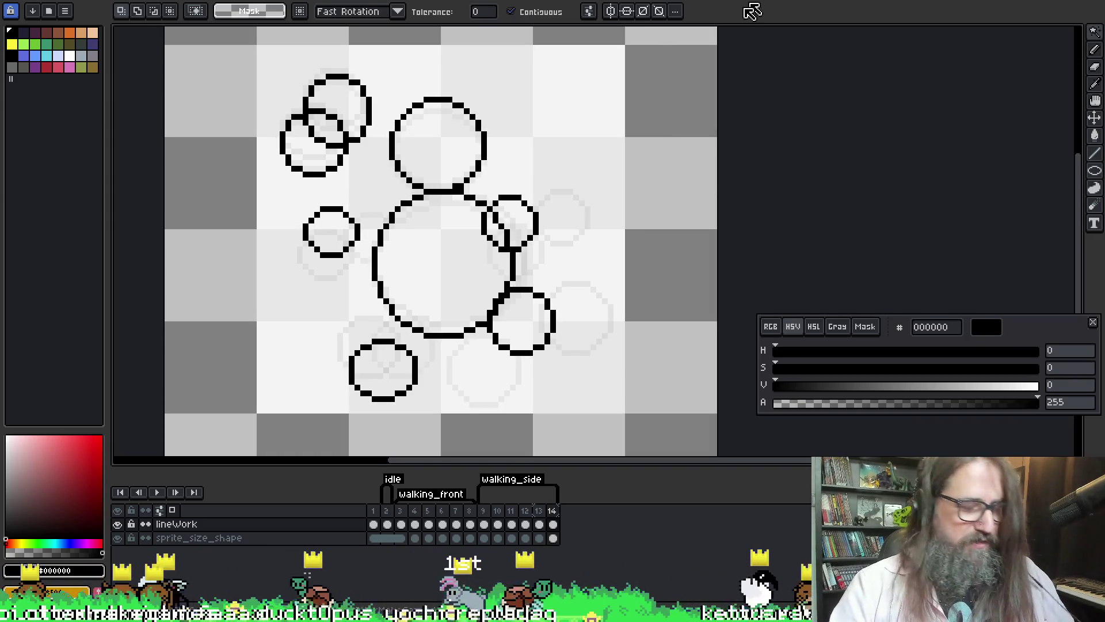
{"action": "key", "text": "m"}
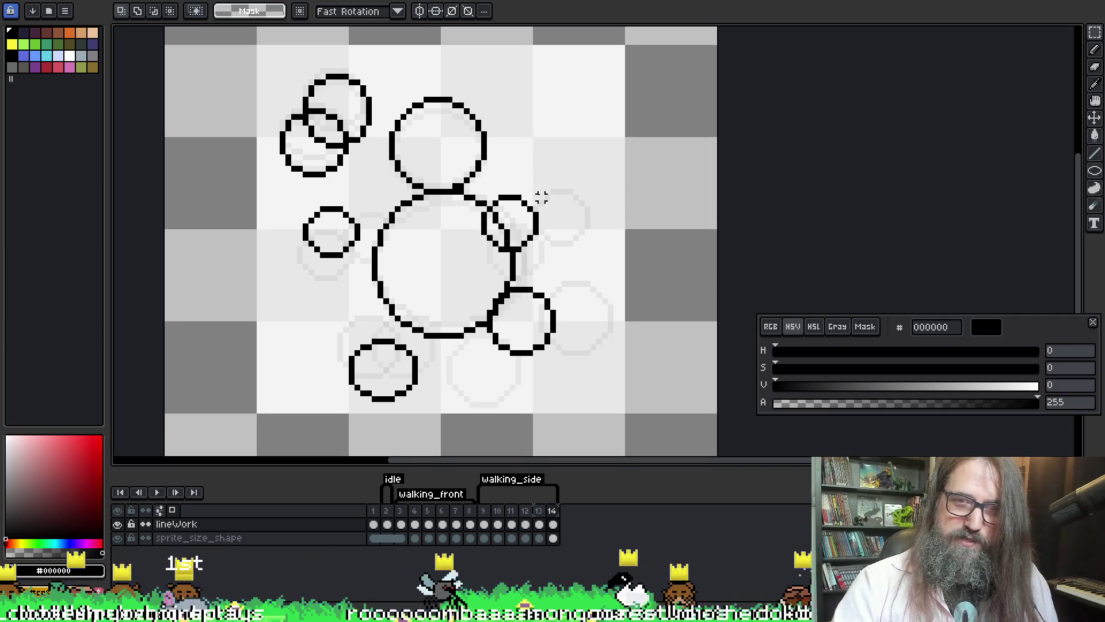
{"action": "left_click_drag", "start_coordinate": [530, 131], "coordinate": [629, 229]}
{"action": "left_click", "coordinate": [536, 197]}
{"action": "left_click_drag", "start_coordinate": [536, 198], "coordinate": [479, 253]}
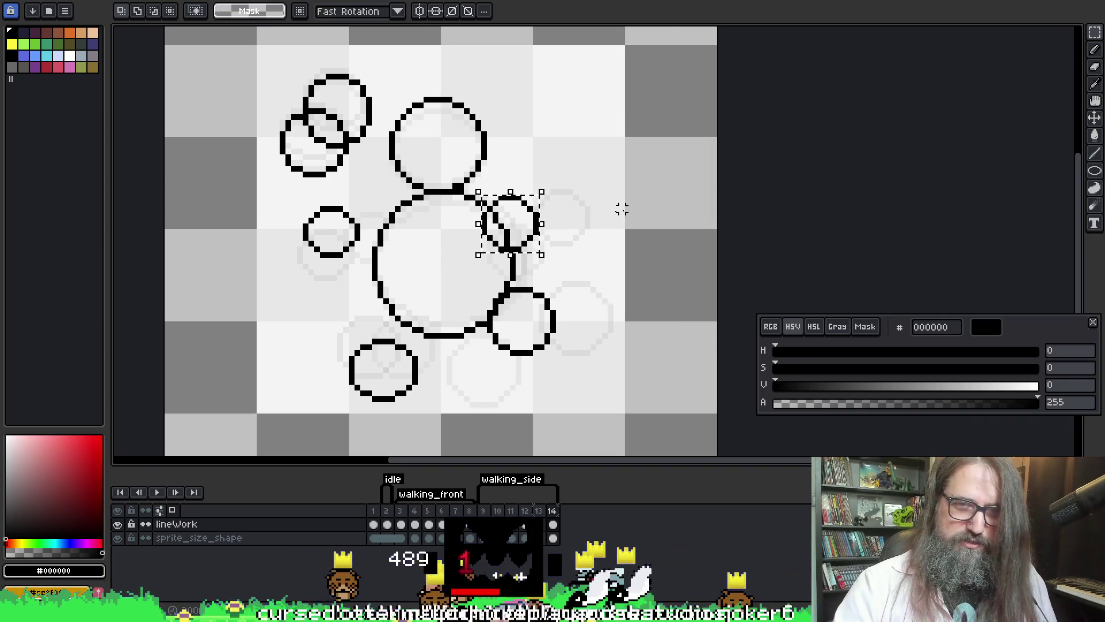
{"action": "key", "text": "Delete"}
{"action": "key", "text": "ctrl+v"}
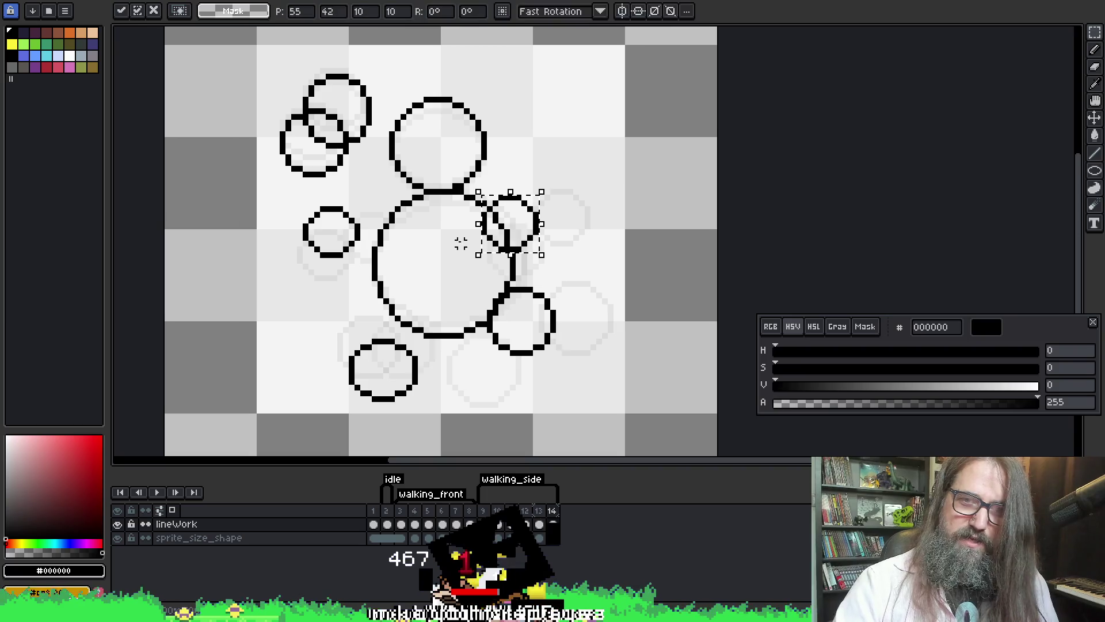
{"action": "left_click_drag", "start_coordinate": [516, 243], "coordinate": [476, 248]}
{"action": "key", "text": "Return"}
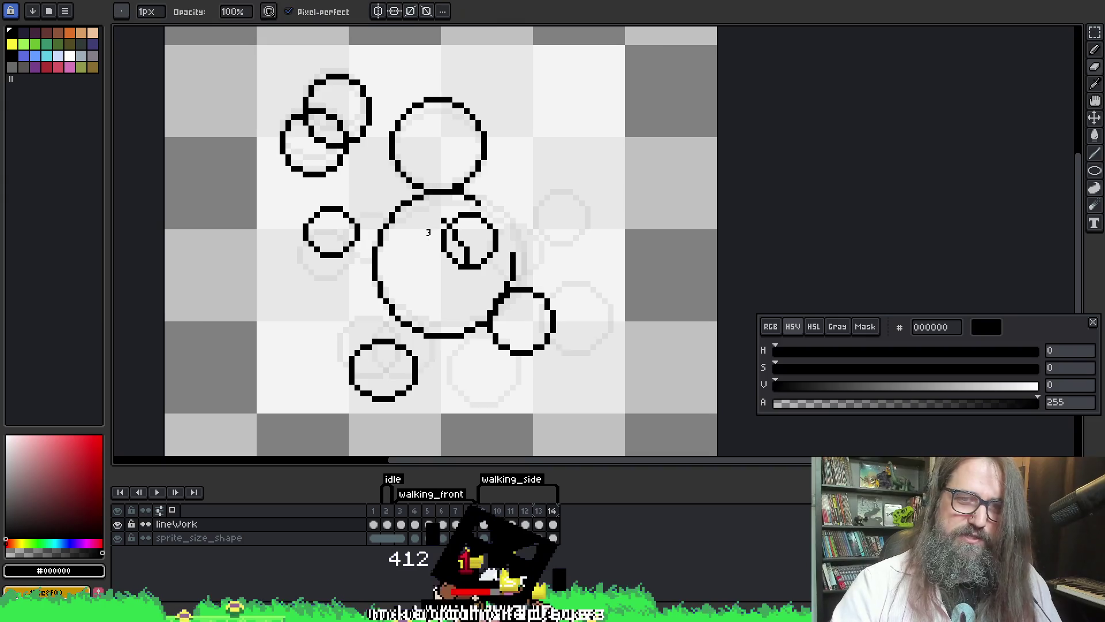
- Erase stray pixels and redraw the big circle's missing upper-right arc, then replay the animation
{"action": "left_click_drag", "start_coordinate": [458, 232], "coordinate": [467, 265]}
{"action": "key", "text": "b"}
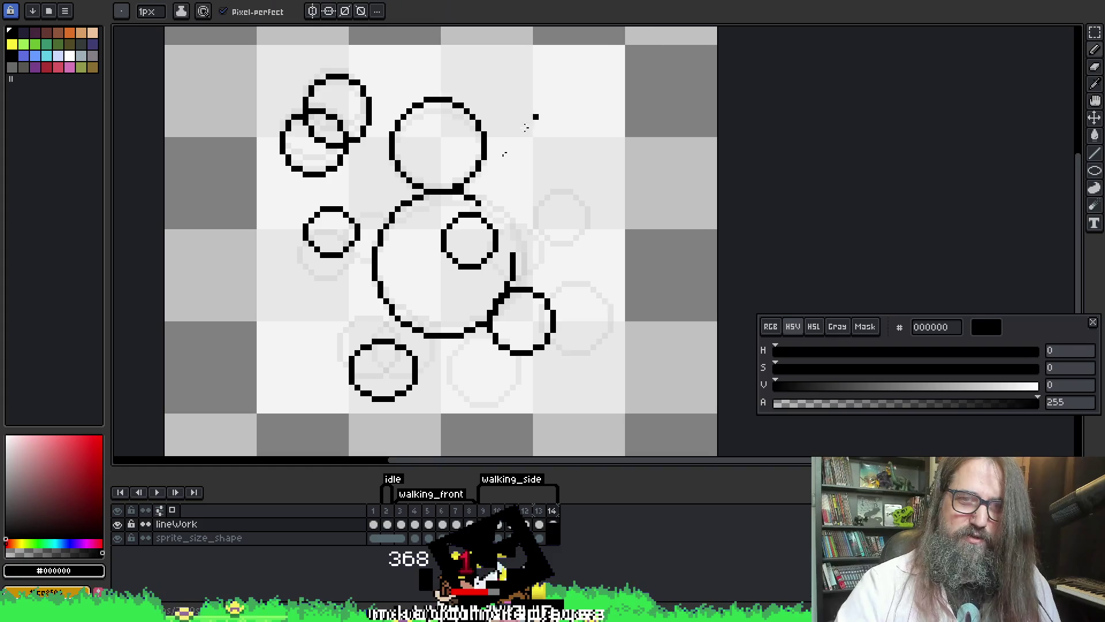
{"action": "left_click_drag", "start_coordinate": [483, 202], "coordinate": [512, 250]}
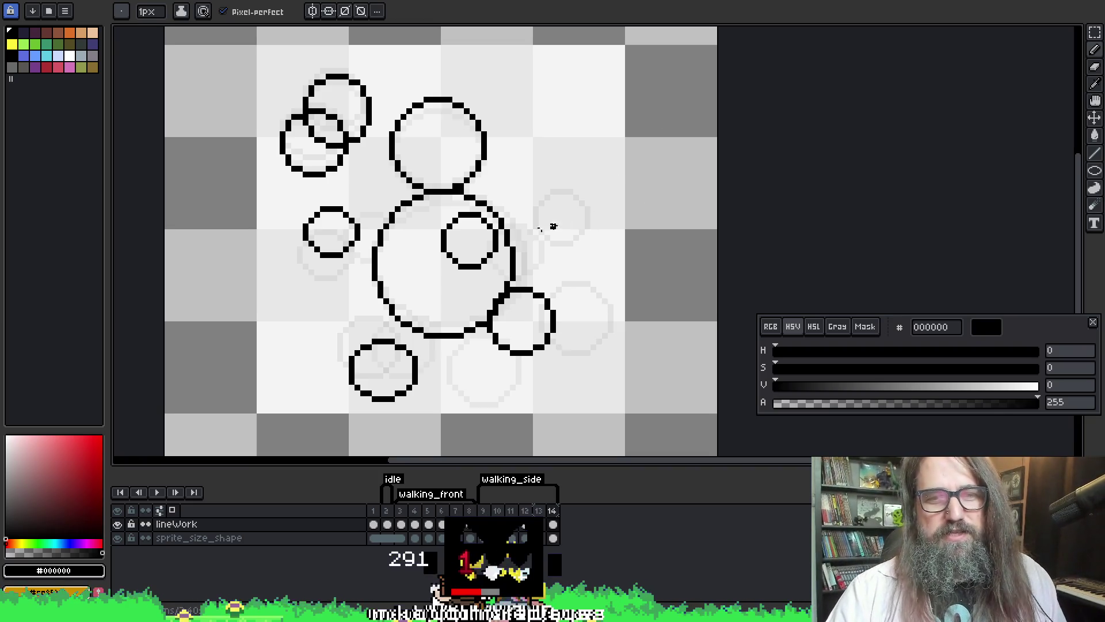
{"action": "left_click_drag", "start_coordinate": [544, 220], "coordinate": [533, 228]}
{"action": "key", "text": "space"}
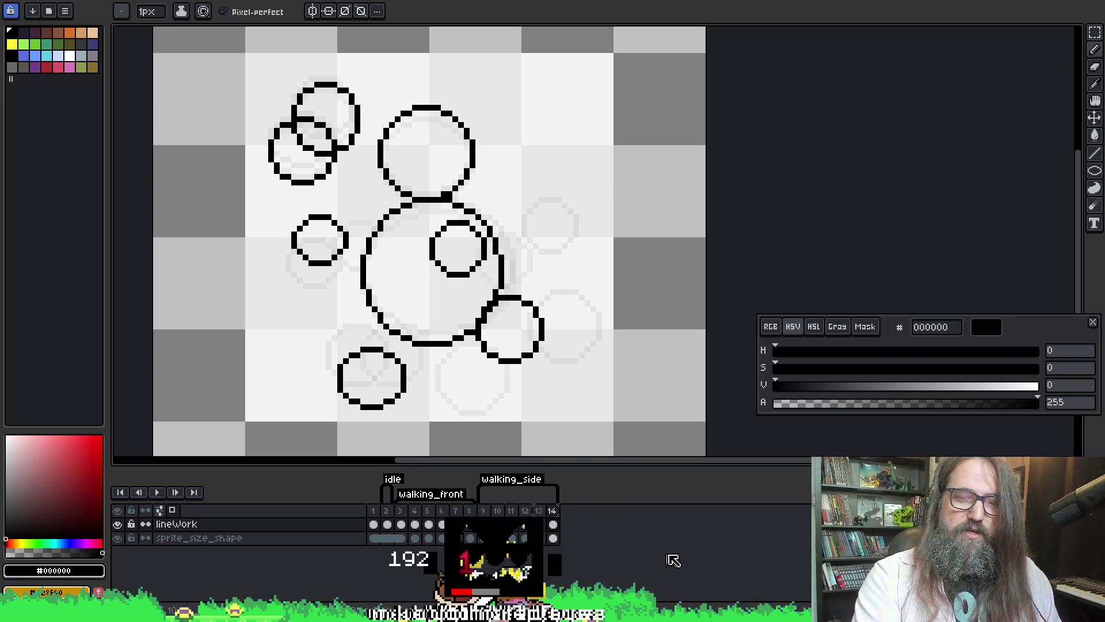
{"action": "key", "text": "space"}
{"action": "left_click_drag", "start_coordinate": [422, 226], "coordinate": [453, 203]}
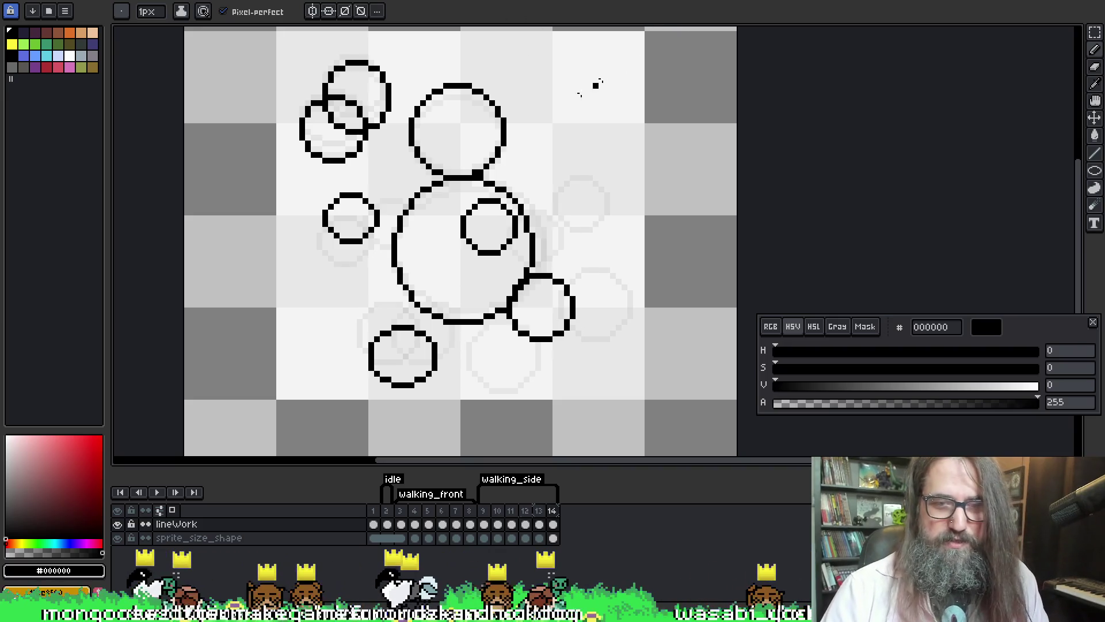
{"action": "key", "text": "Return"}
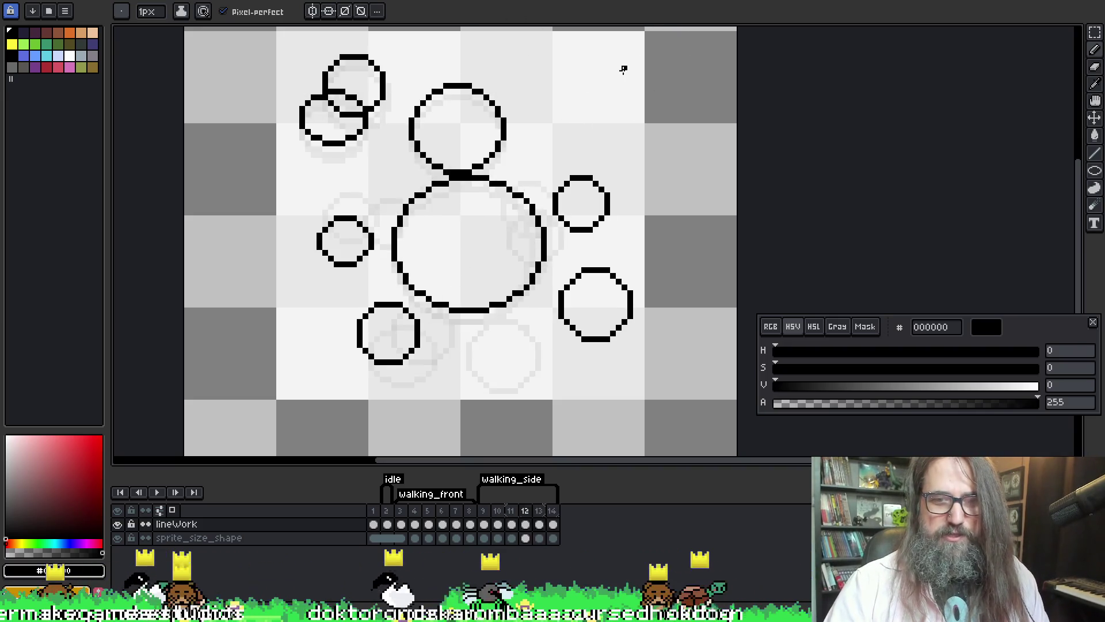
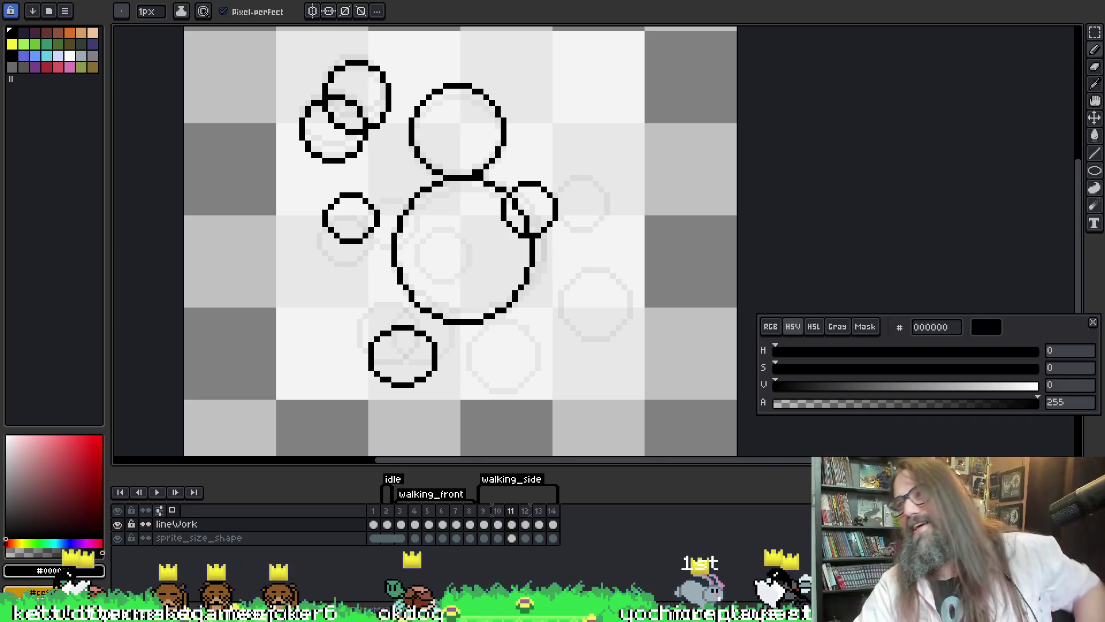
- Go to frame 9 and flip between frames 9 and 10 to compare the circles
{"action": "left_click", "coordinate": [483, 511]}
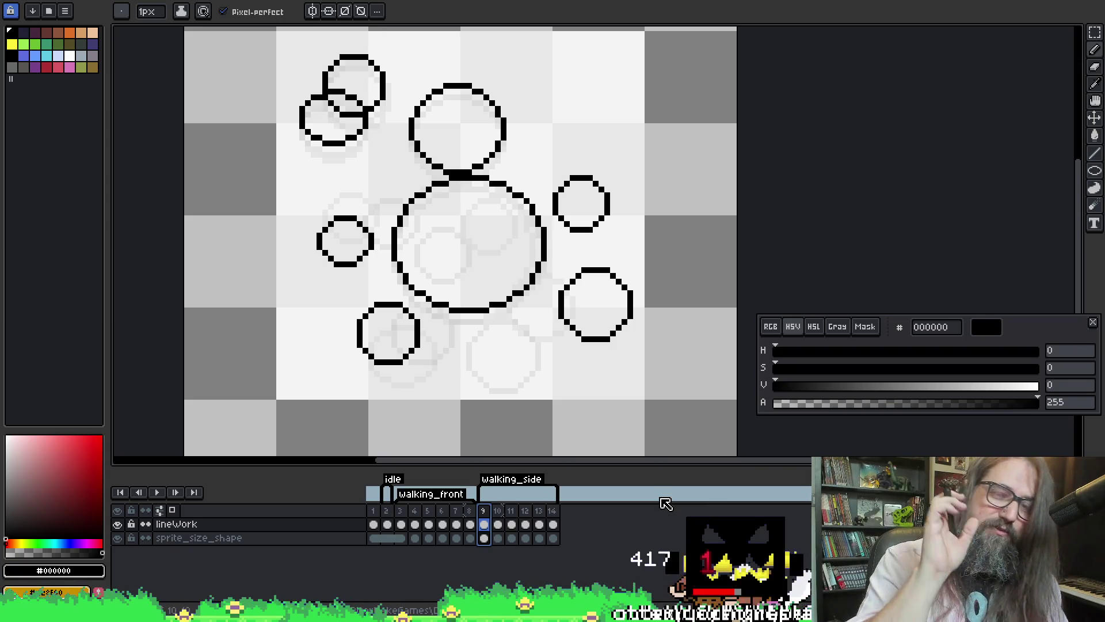
{"action": "key", "text": "Right"}
{"action": "key", "text": "Left"}
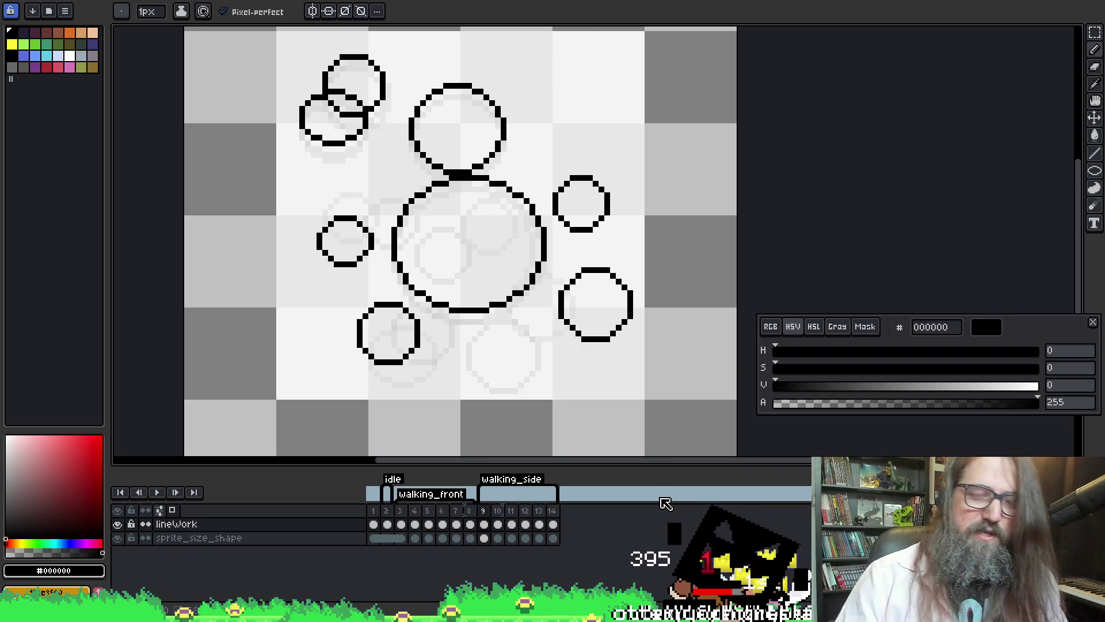
{"action": "key", "text": "Right"}
{"action": "key", "text": "Left"}
{"action": "key", "text": "Right"}
{"action": "key", "text": "Right"}
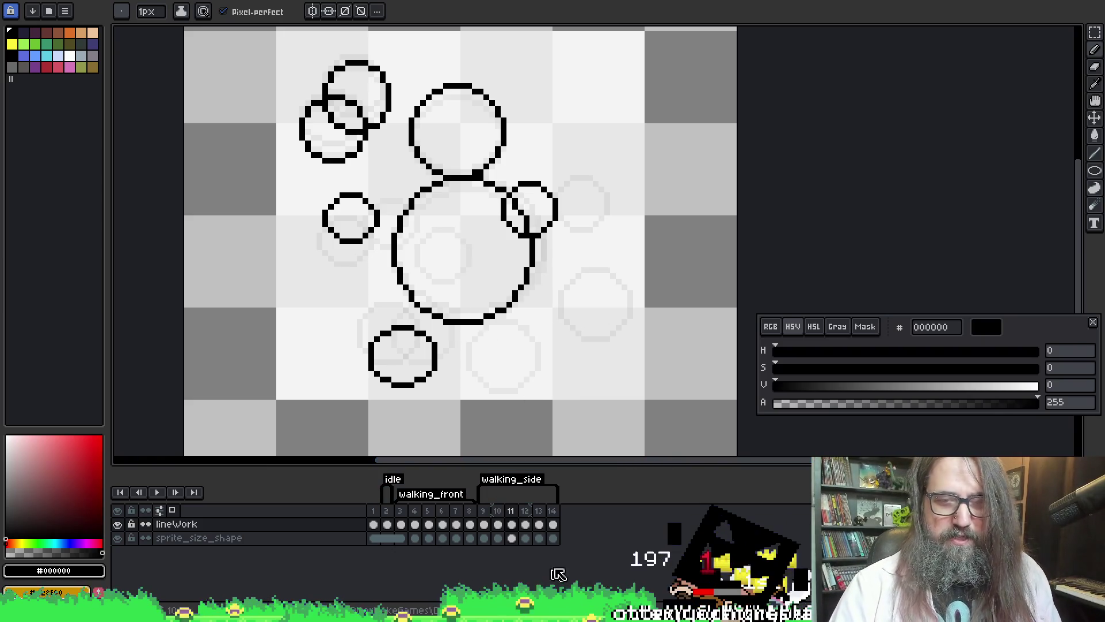
- Return to frame 9, check its neighbours, then step to frame 12 and back to 10
{"action": "left_click", "coordinate": [483, 524]}
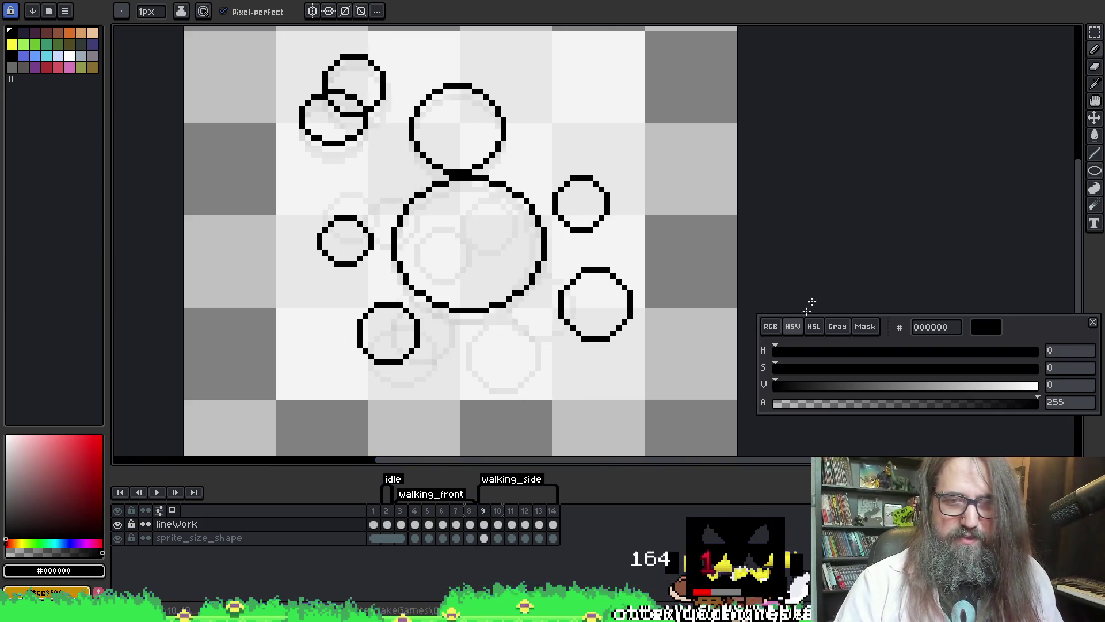
{"action": "key", "text": "Right"}
{"action": "key", "text": "Right"}
{"action": "key", "text": "Left"}
{"action": "key", "text": "Left"}
{"action": "key", "text": "Right"}
{"action": "key", "text": "Right"}
{"action": "key", "text": "Right"}
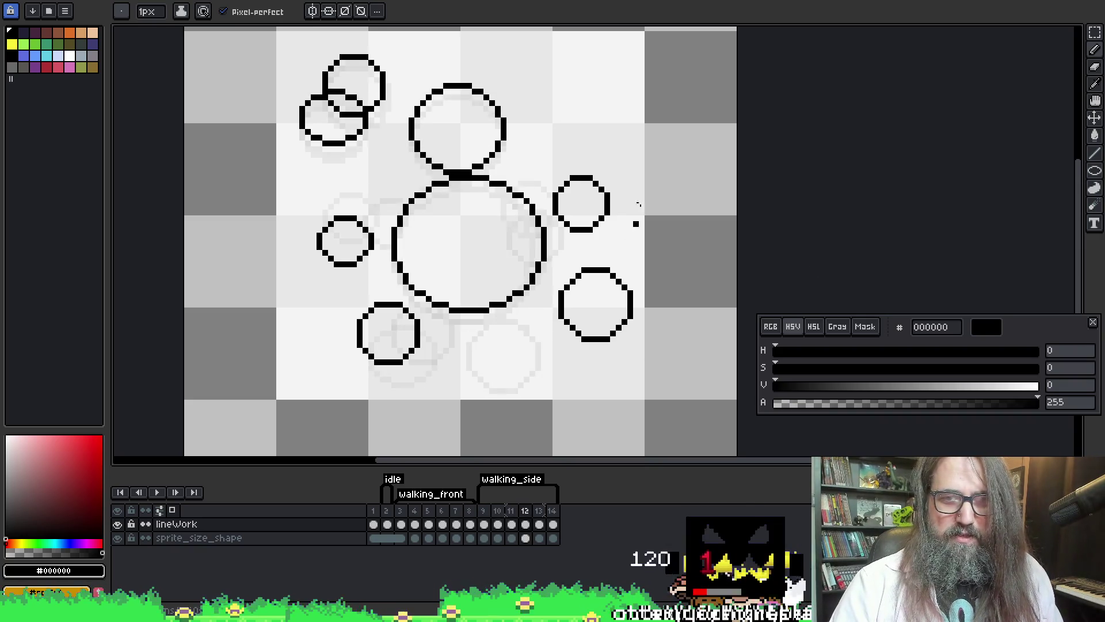
{"action": "key", "text": "Left"}
{"action": "key", "text": "Left"}
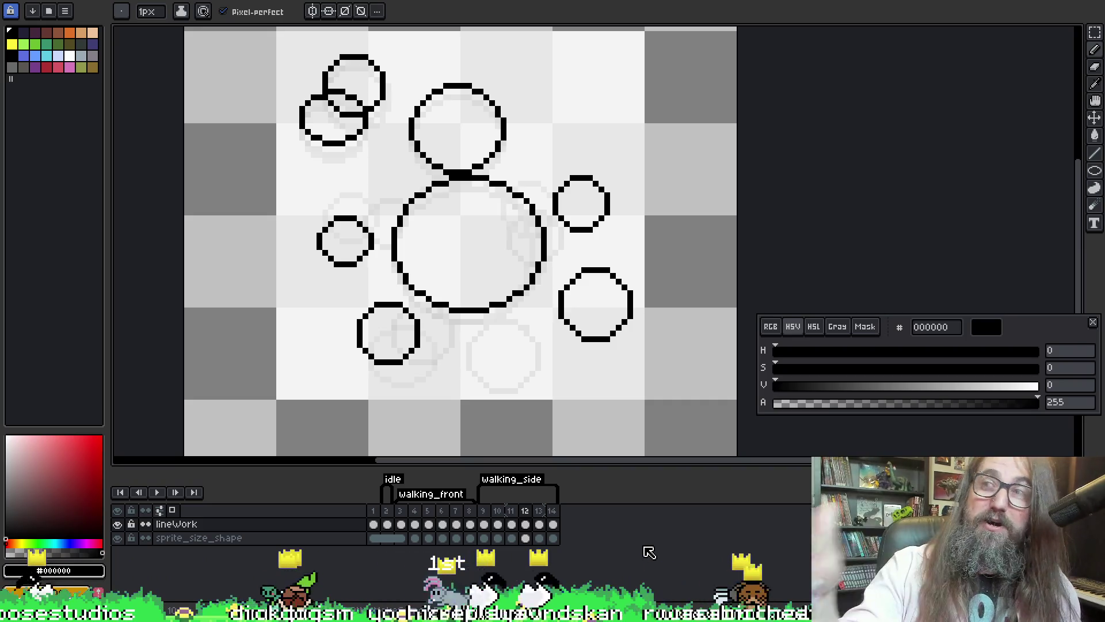
- Select frame 12 and play the walking_side animation to preview the motion
{"action": "left_click", "coordinate": [464, 176]}
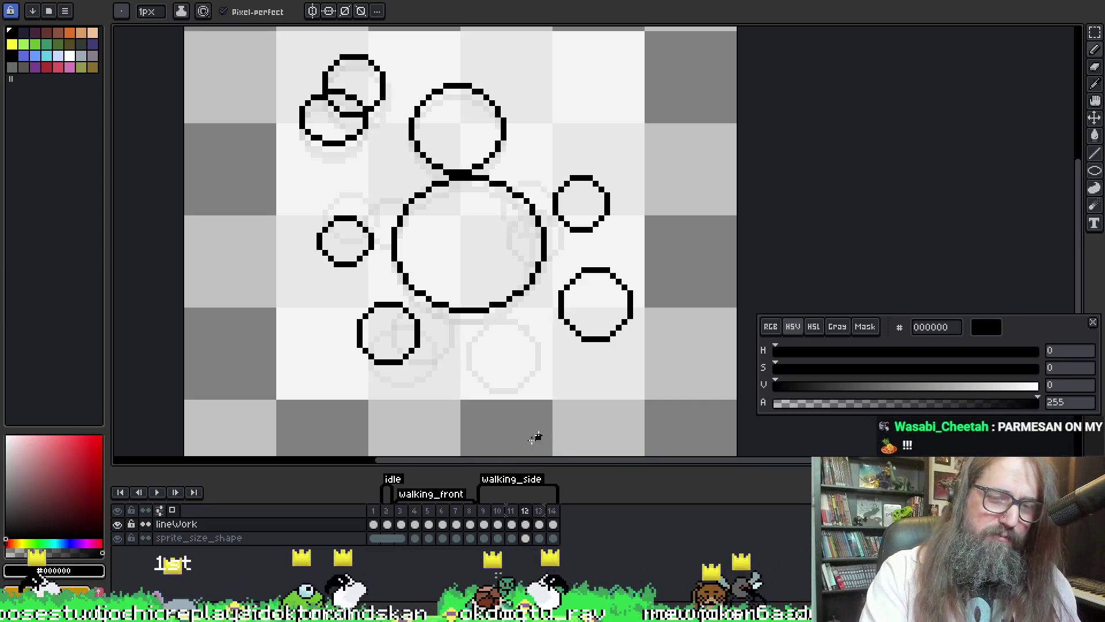
{"action": "left_click", "coordinate": [525, 511]}
{"action": "key", "text": "Return"}
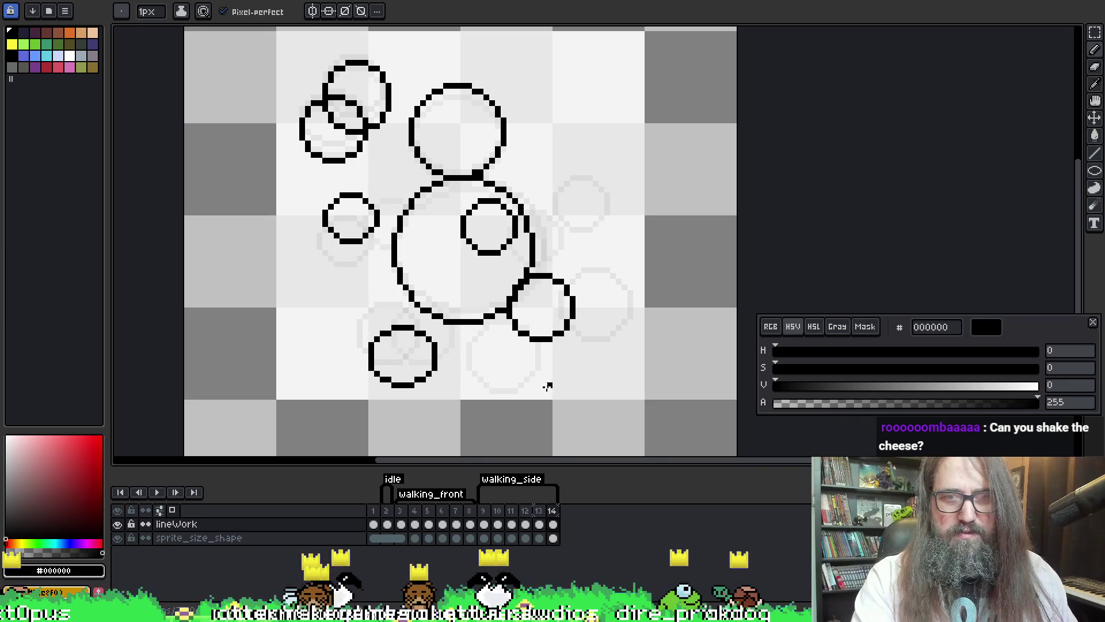
- Check frames 9, 13 and 14, then lasso the inner circle inside frame 14's body
{"action": "left_click", "coordinate": [484, 519]}
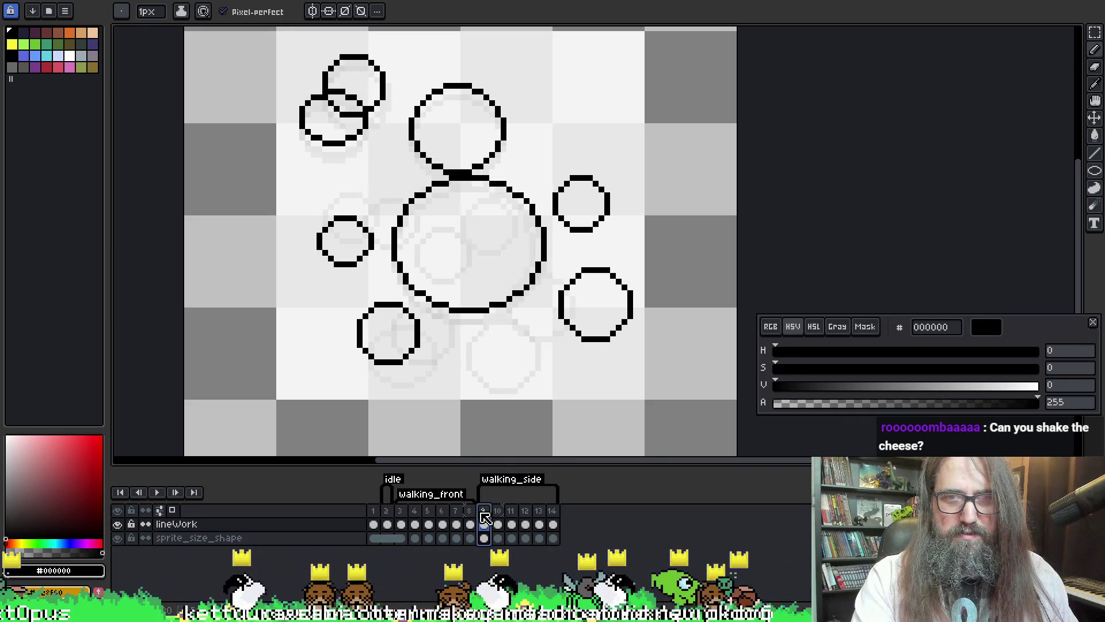
{"action": "left_click", "coordinate": [552, 524]}
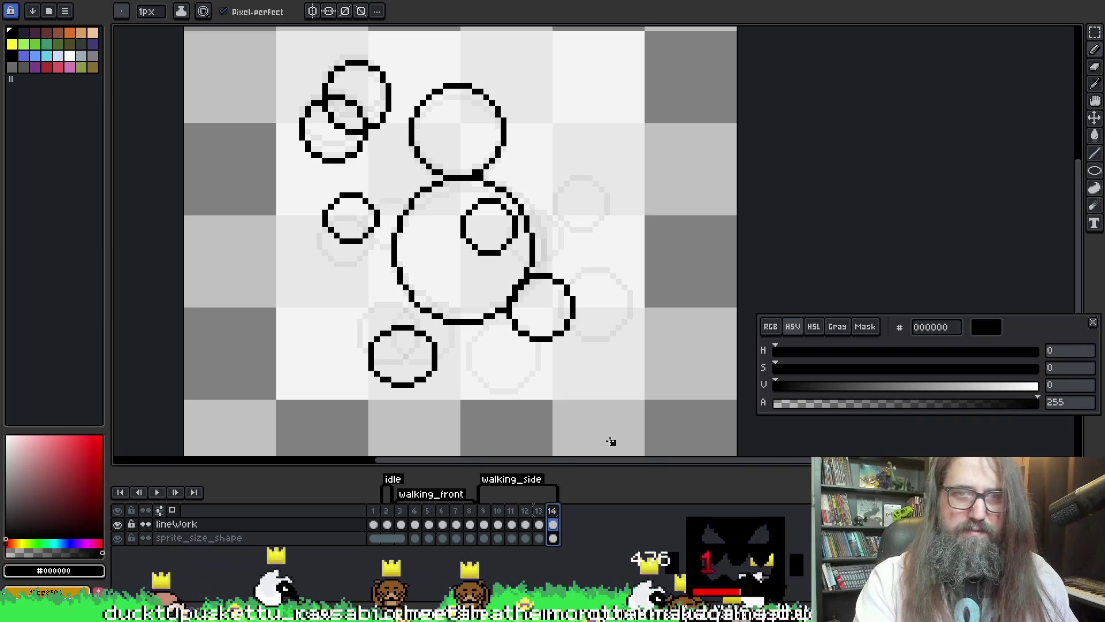
{"action": "key", "text": "Left"}
{"action": "key", "text": "Left"}
{"action": "key", "text": "Right"}
{"action": "key", "text": "Return"}
{"action": "key", "text": "Return"}
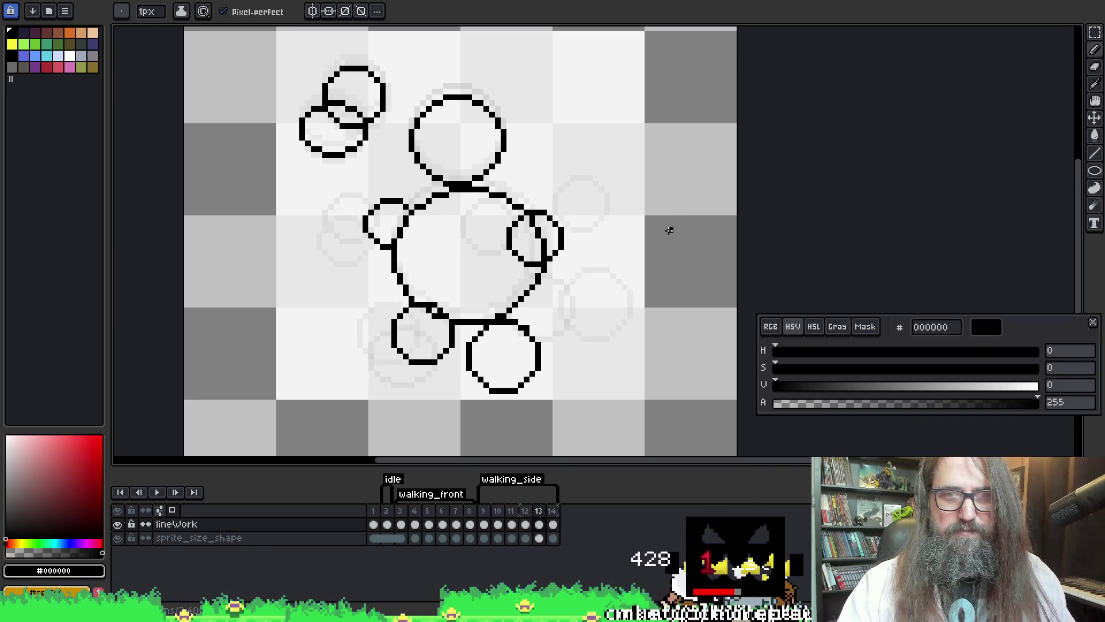
{"action": "key", "text": "Right"}
{"action": "key", "text": "l"}
{"action": "mouse_move", "coordinate": [451, 202]}
{"action": "left_mouse_down"}
{"action": "mouse_move", "coordinate": [493, 277]}
{"action": "mouse_move", "coordinate": [518, 237]}
{"action": "mouse_move", "coordinate": [499, 208]}
{"action": "mouse_move", "coordinate": [453, 202]}
{"action": "left_mouse_up"}
- Shift frame 14's inner circle left toward the body's centre and return to the Pencil tool
{"action": "mouse_move", "coordinate": [493, 239]}
{"action": "left_mouse_down"}
{"action": "mouse_move", "coordinate": [461, 249]}
{"action": "mouse_move", "coordinate": [463, 236]}
{"action": "left_mouse_up"}
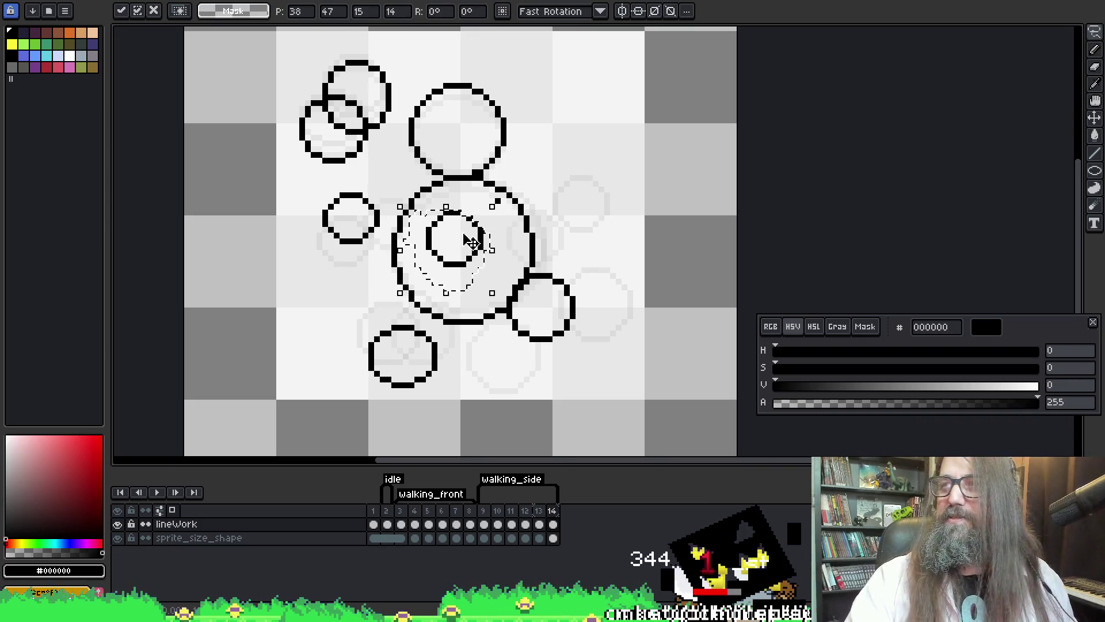
{"action": "key", "text": "ctrl+d"}
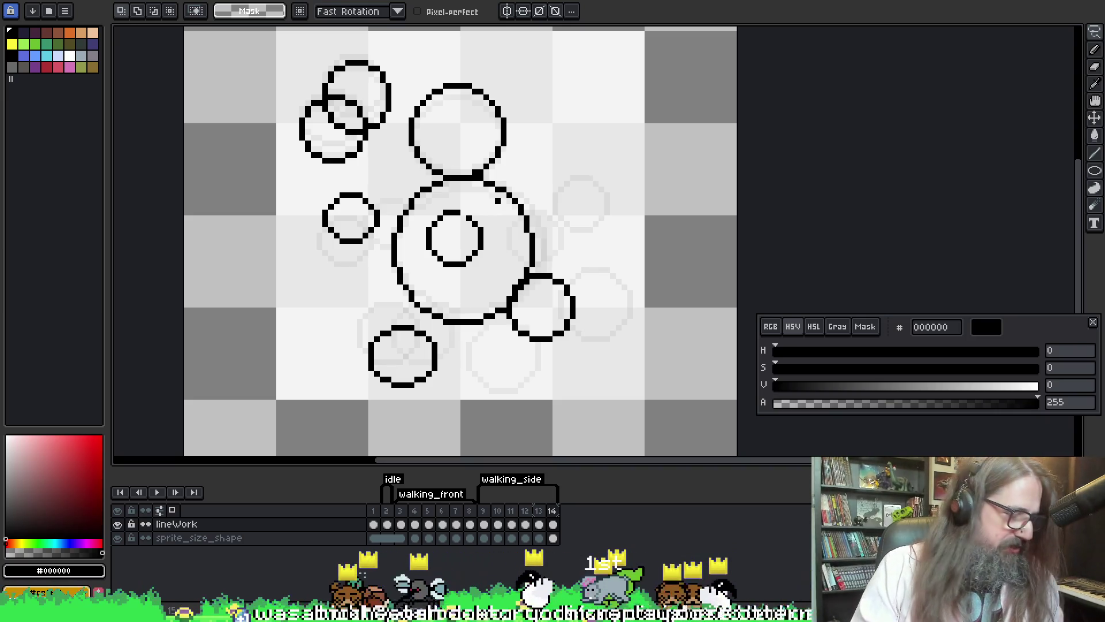
{"action": "key", "text": "b"}
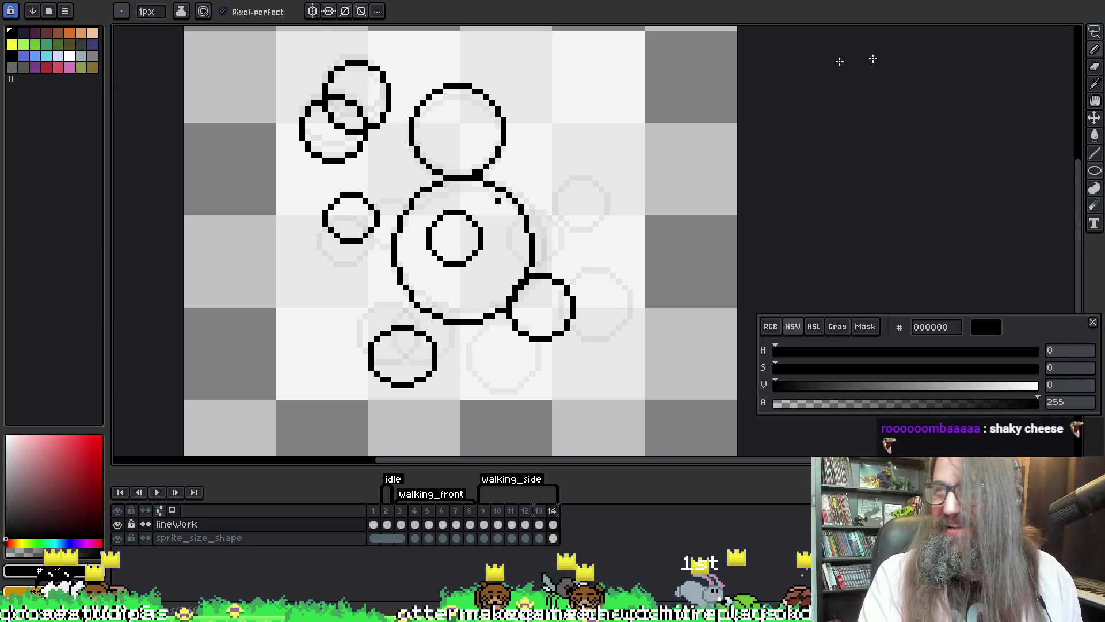
- Show walking_side frame 12, then move to frame 11
{"action": "left_click", "coordinate": [525, 510]}
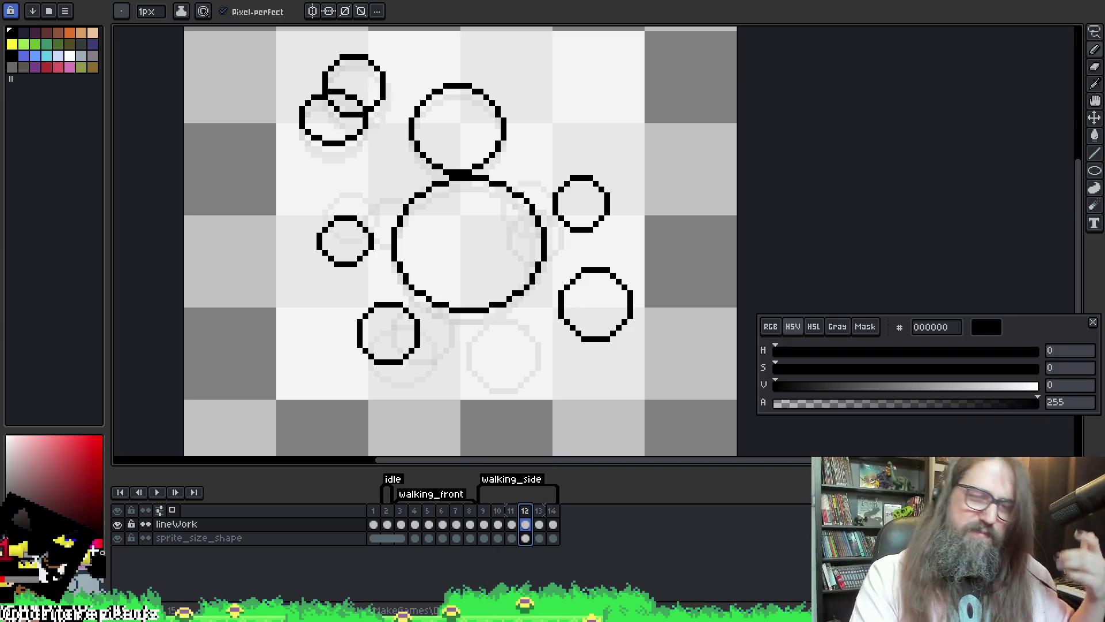
{"action": "left_click", "coordinate": [511, 524]}
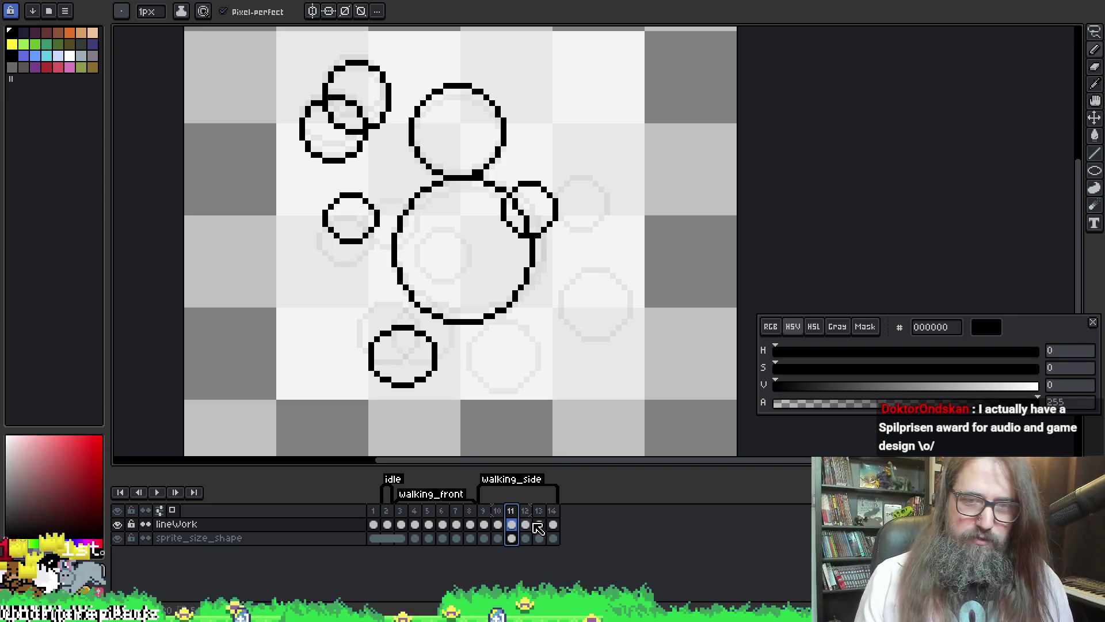
- Step back and forth between frames 9 to 12 to compare their poses, ending on frame 11
{"action": "key", "text": "Right"}
{"action": "key", "text": "Left"}
{"action": "key", "text": "Left"}
{"action": "key", "text": "Left"}
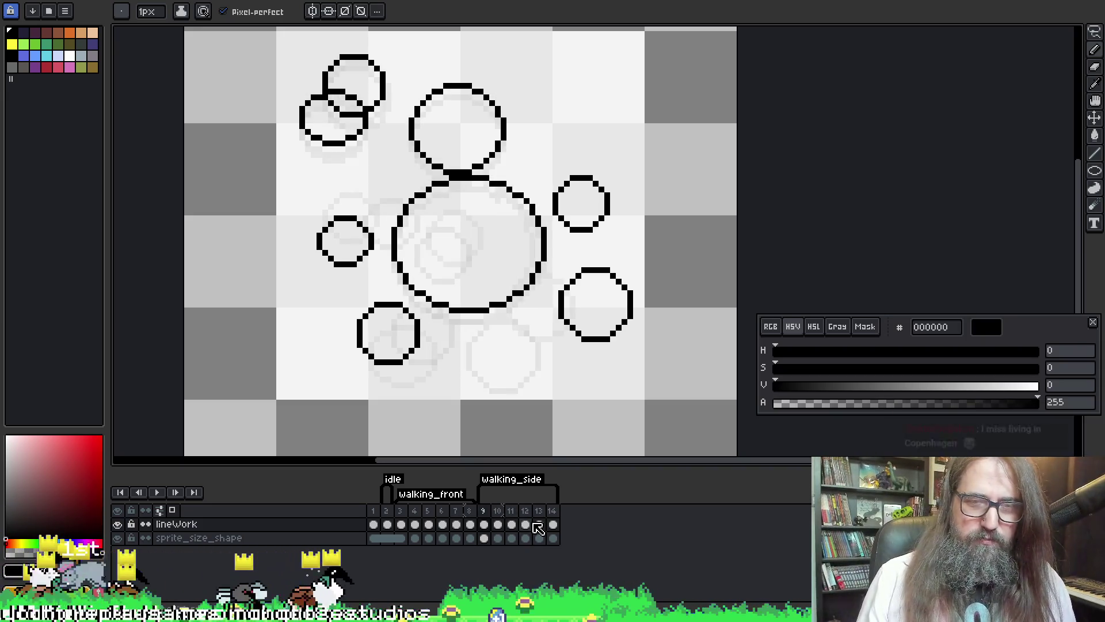
{"action": "key", "text": "Left"}
{"action": "key", "text": "Right"}
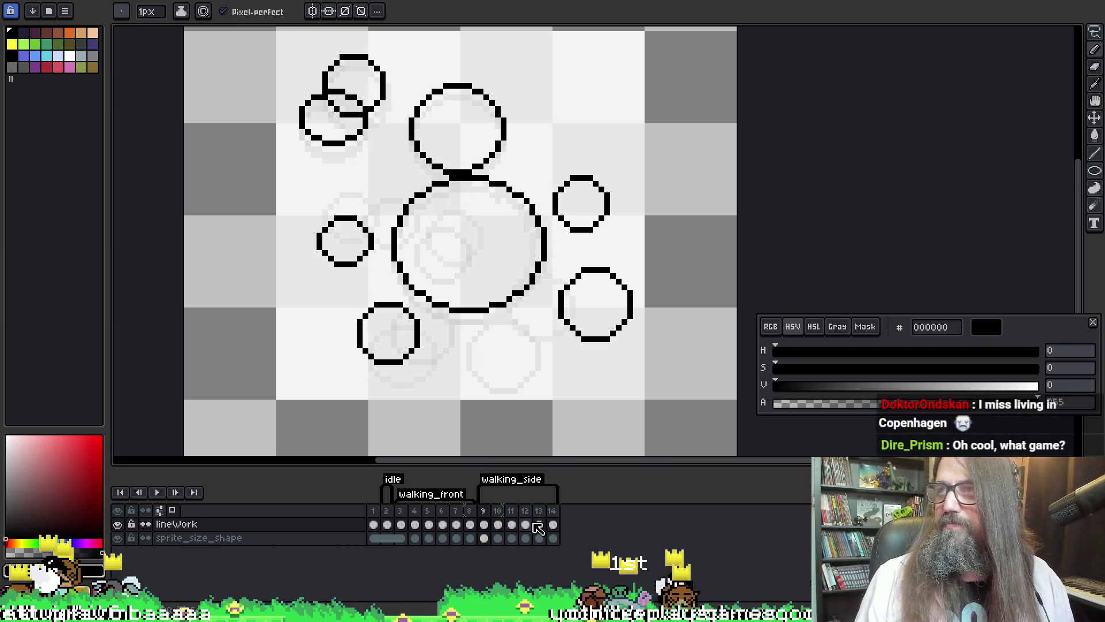
{"action": "key", "text": "Right"}
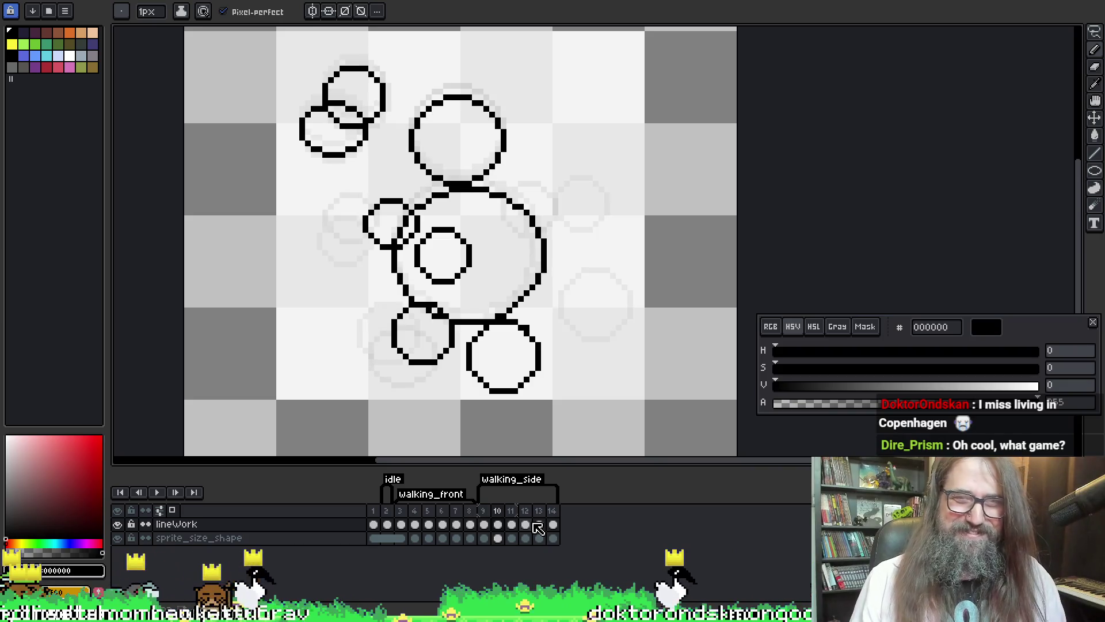
{"action": "key", "text": "Right"}
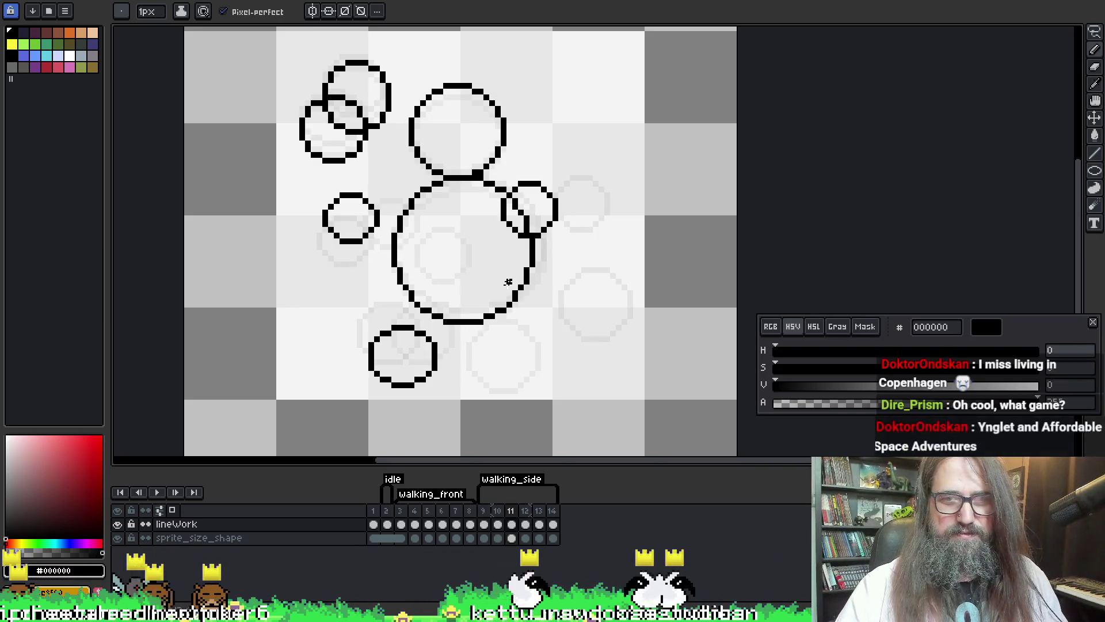
{"action": "key", "text": "Left"}
{"action": "key", "text": "Left"}
{"action": "key", "text": "Right"}
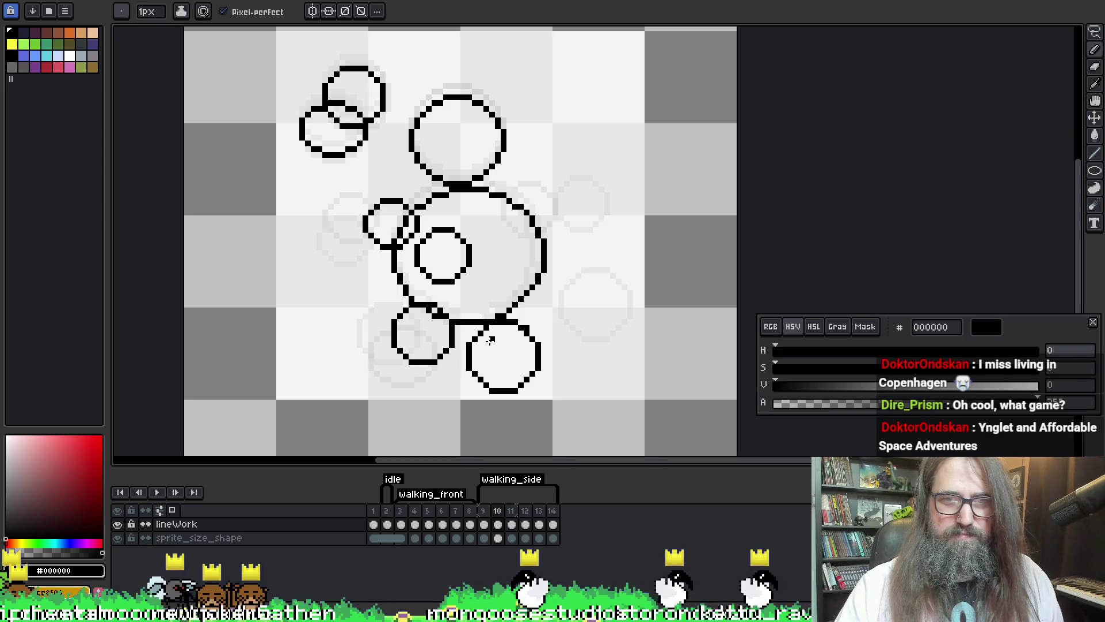
{"action": "key", "text": "Left"}
{"action": "key", "text": "Right"}
{"action": "key", "text": "Right"}
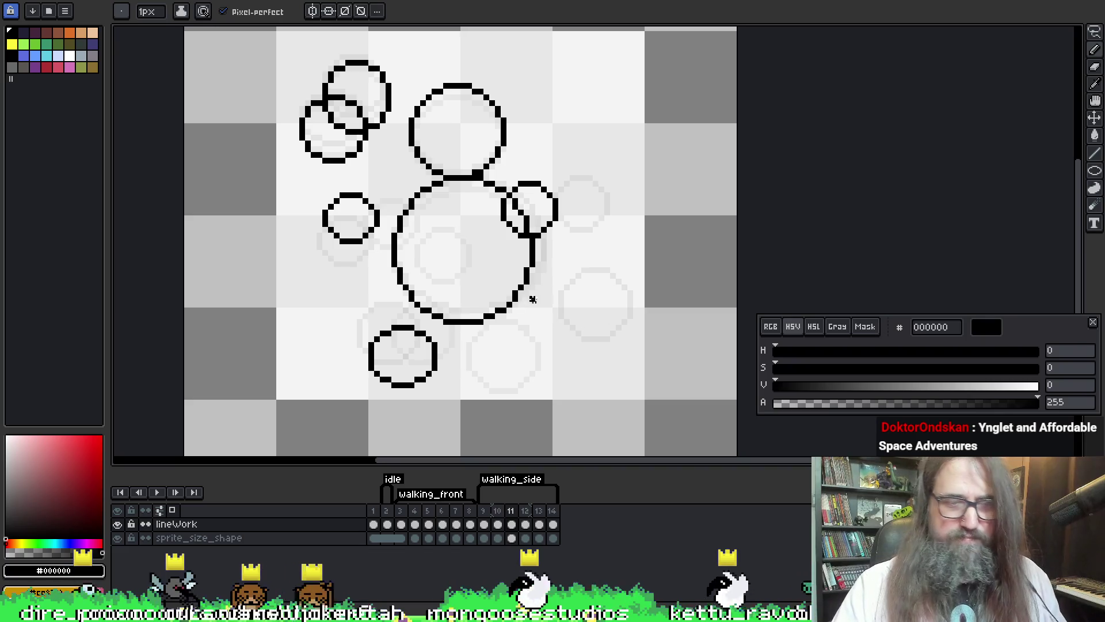
- Replace a stray line with a new circle at the lower right of frame 11's body
{"action": "left_click", "coordinate": [526, 291], "text": "shift"}
{"action": "key", "text": "u"}
{"action": "mouse_move", "coordinate": [496, 284]}
{"action": "left_mouse_down"}
{"action": "mouse_move", "coordinate": [558, 348]}
{"action": "mouse_move", "coordinate": [572, 355]}
{"action": "mouse_move", "coordinate": [576, 337]}
{"action": "left_mouse_up"}
- Flip through frames 12 to 14 to compare circle poses, ending on frame 13
{"action": "key", "text": "period"}
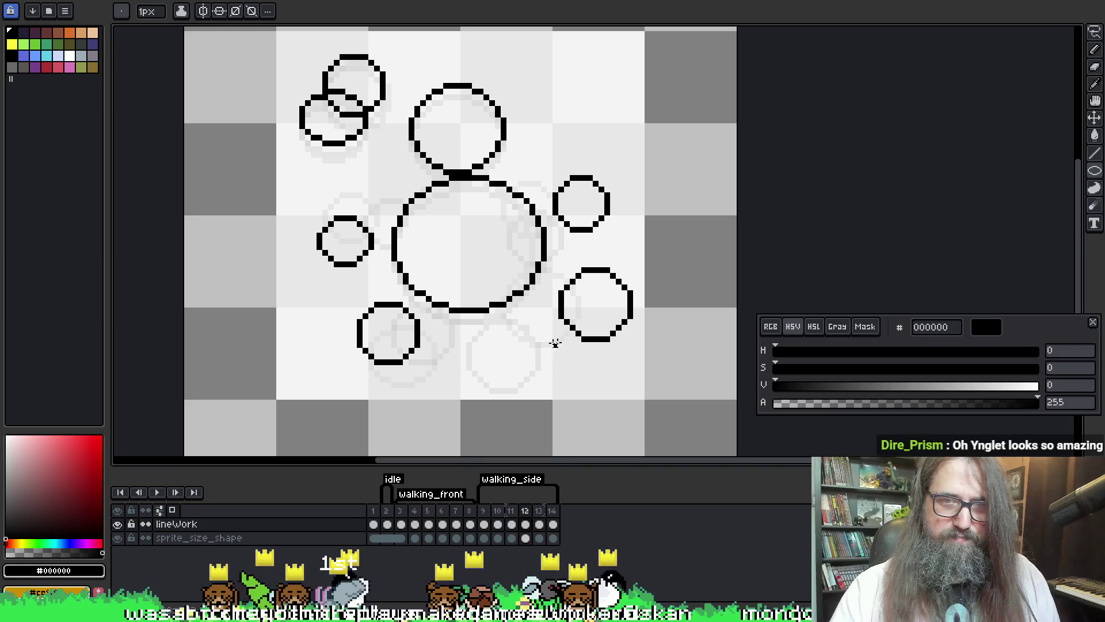
{"action": "key", "text": "period"}
{"action": "key", "text": "period"}
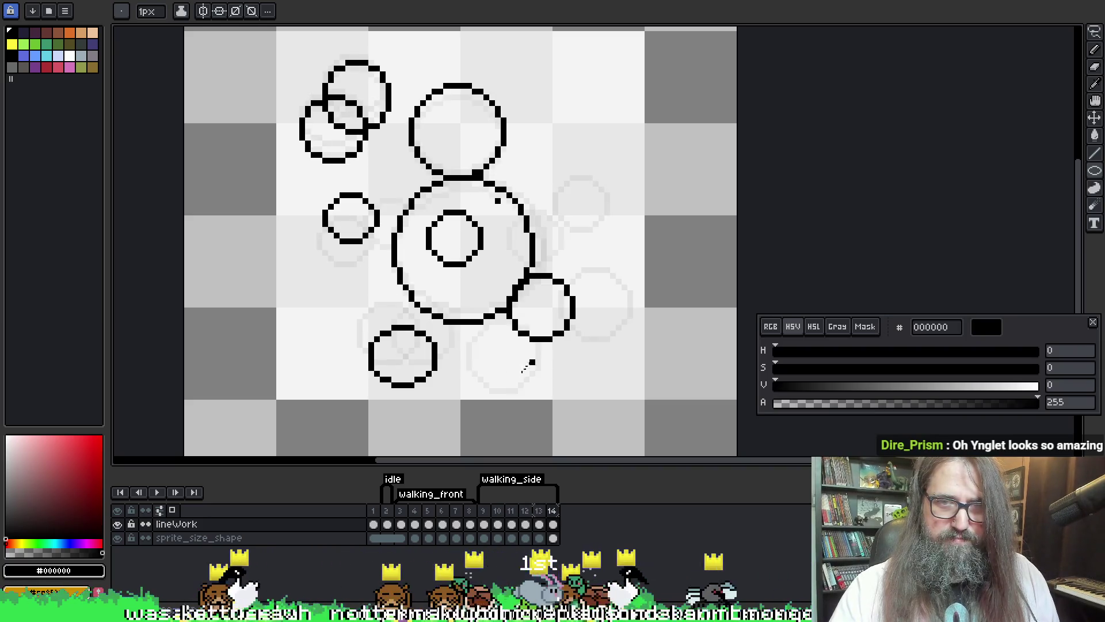
{"action": "key", "text": "comma"}
{"action": "key", "text": "comma"}
{"action": "key", "text": "period"}
{"action": "key", "text": "period"}
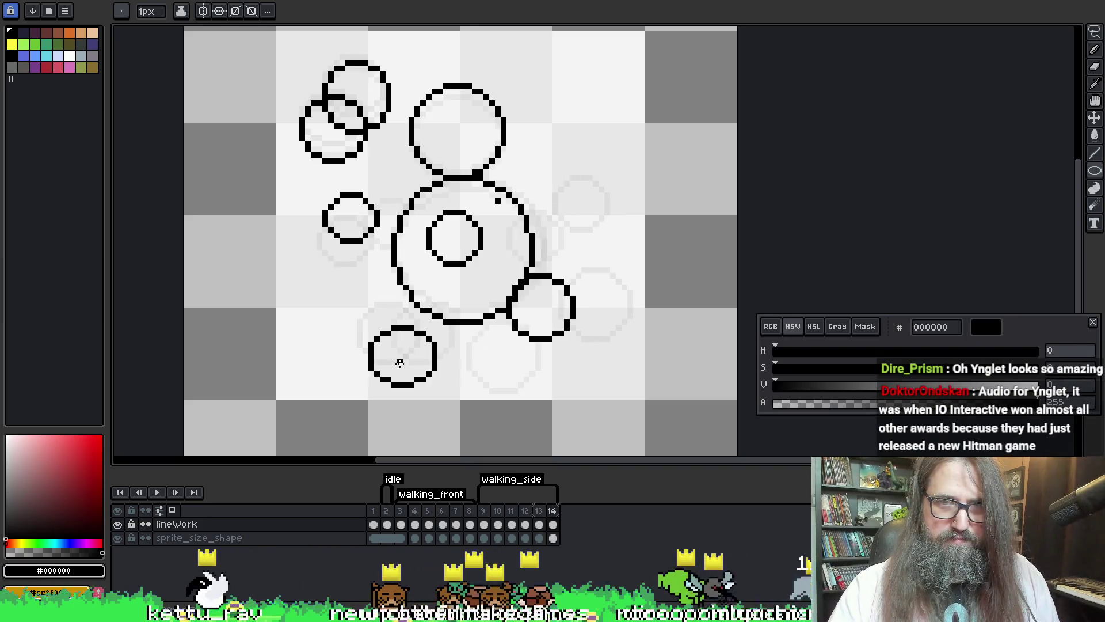
{"action": "key", "text": "comma"}
{"action": "key", "text": "comma"}
{"action": "key", "text": "period"}
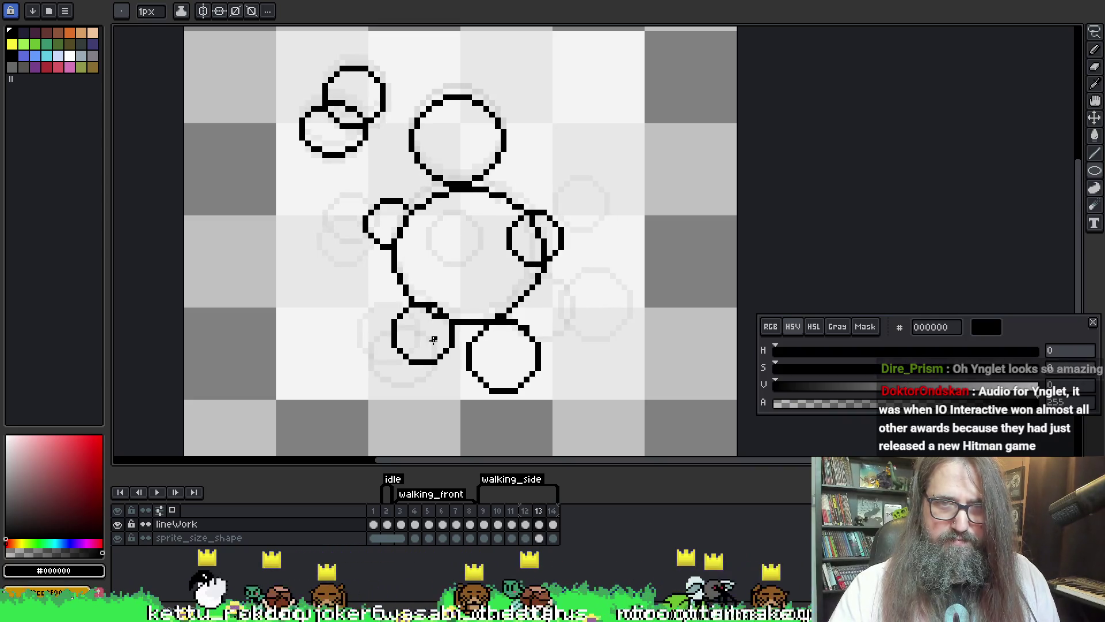
{"action": "key", "text": "period"}
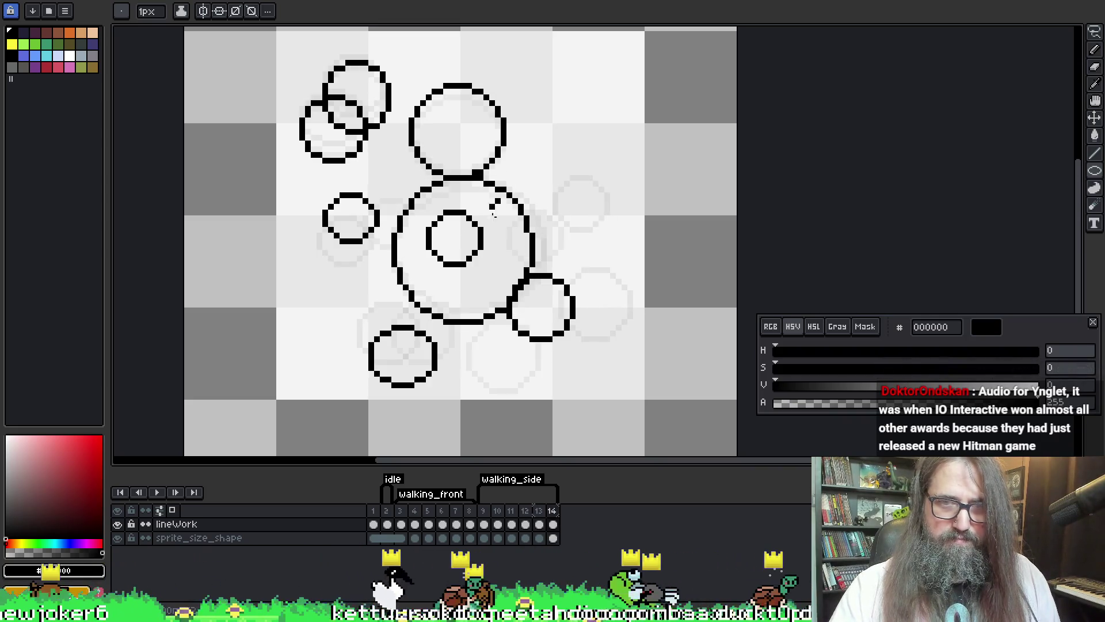
{"action": "key", "text": "period"}
{"action": "key", "text": "comma"}
{"action": "key", "text": "comma"}
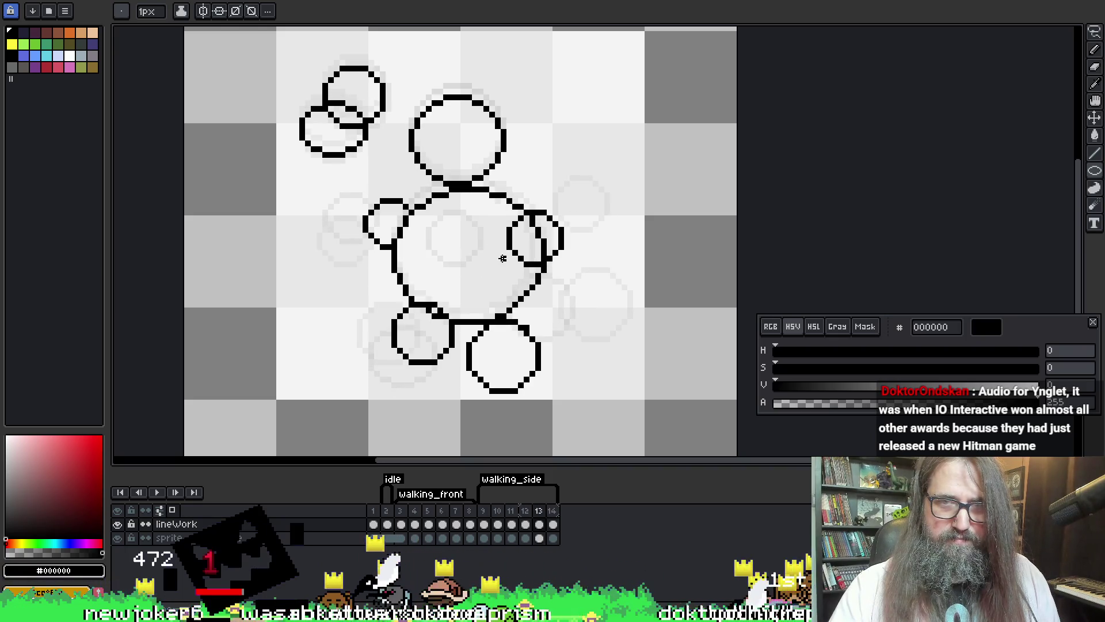
- On frame 14, lasso the small left circle and move it onto the body circle's right edge
{"action": "key", "text": "period"}
{"action": "key", "text": "q"}
{"action": "mouse_move", "coordinate": [305, 188]}
{"action": "left_mouse_down"}
{"action": "mouse_move", "coordinate": [371, 242]}
{"action": "mouse_move", "coordinate": [394, 224]}
{"action": "left_mouse_up"}
{"action": "key", "text": "ctrl+d"}
{"action": "mouse_move", "coordinate": [302, 179]}
{"action": "left_mouse_down"}
{"action": "mouse_move", "coordinate": [301, 233]}
{"action": "mouse_move", "coordinate": [340, 201]}
{"action": "mouse_move", "coordinate": [368, 248]}
{"action": "mouse_move", "coordinate": [371, 181]}
{"action": "left_mouse_up"}
{"action": "key", "text": "ctrl+d"}
{"action": "left_click_drag", "start_coordinate": [363, 235], "coordinate": [546, 236]}
{"action": "key", "text": "Return"}
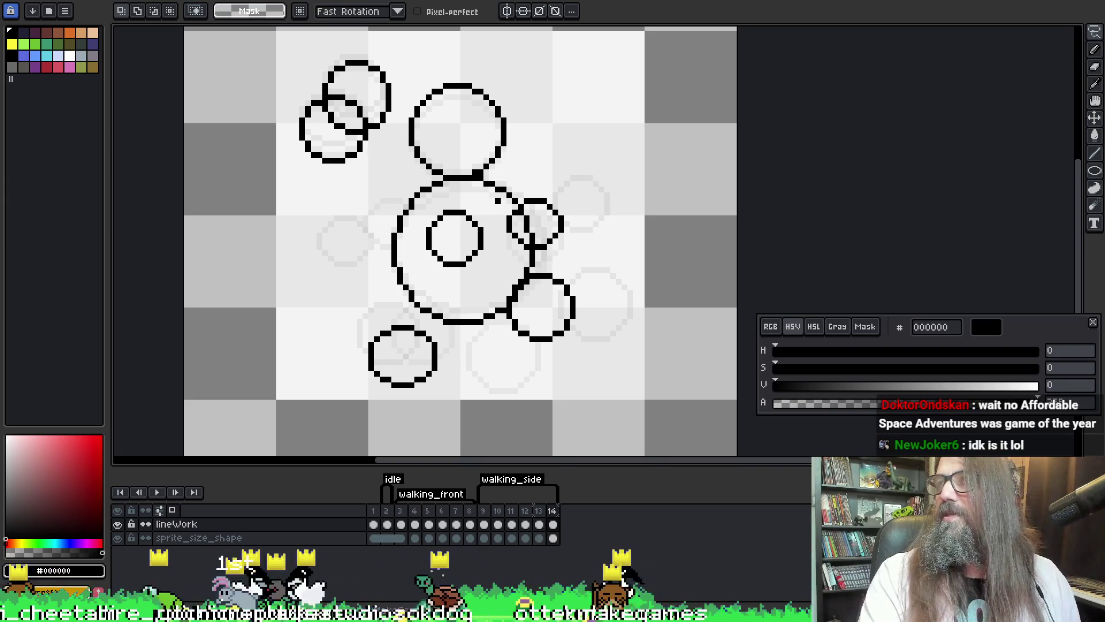
{"action": "key", "text": "alt+Tab"}
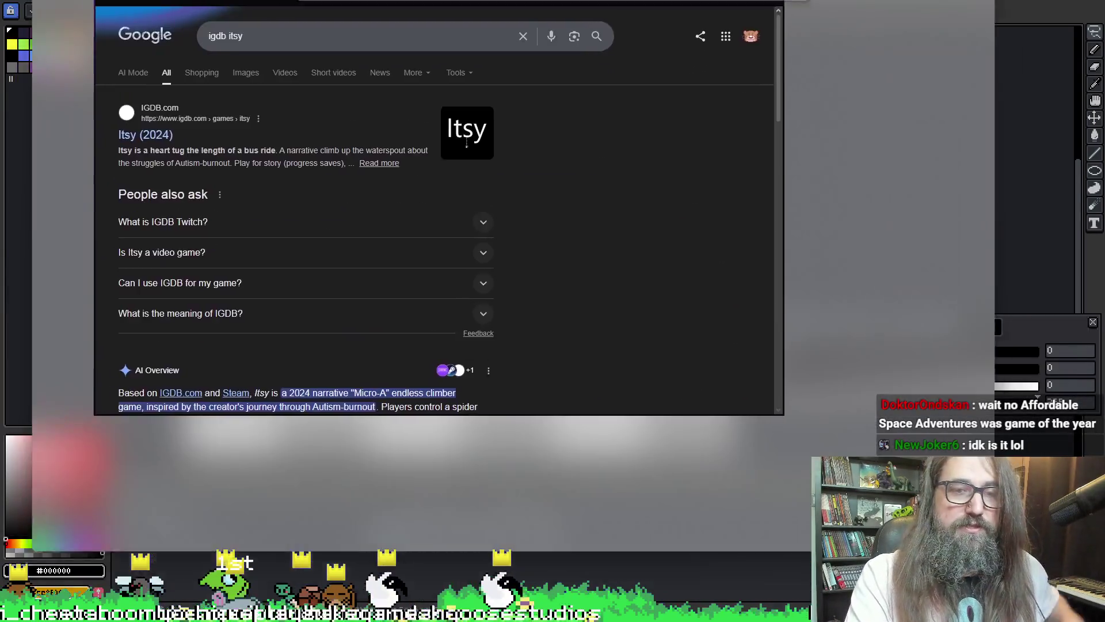
- Refine the search to 'igdb itsy -ai' and open the Itsy (2024) IGDB result
{"action": "scroll", "coordinate": [420, 99], "scroll_direction": "down", "scroll_amount": 5}
{"action": "scroll", "coordinate": [287, 58], "scroll_direction": "up", "scroll_amount": 5}
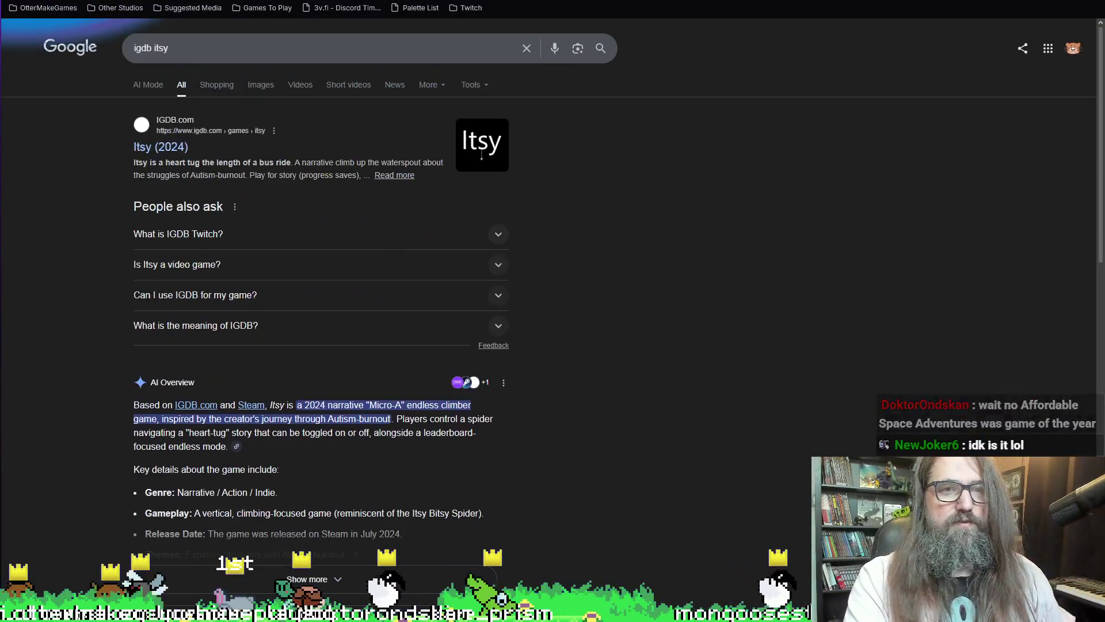
{"action": "left_click", "coordinate": [286, 58]}
{"action": "type", "text": "-ai"}
{"action": "key", "text": "Return"}
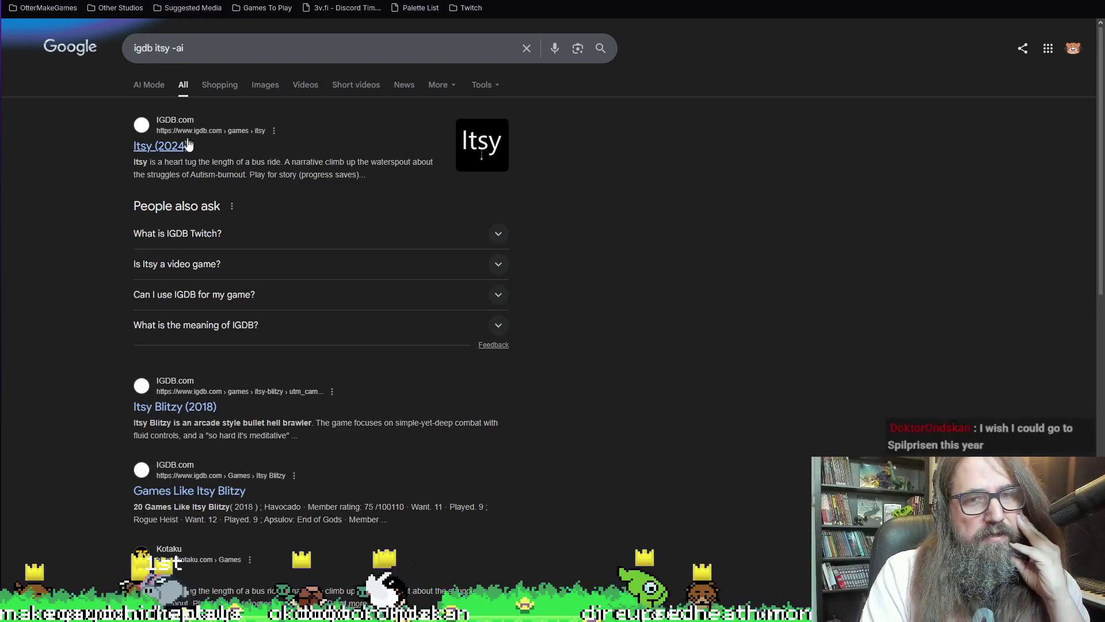
{"action": "left_click", "coordinate": [172, 153]}
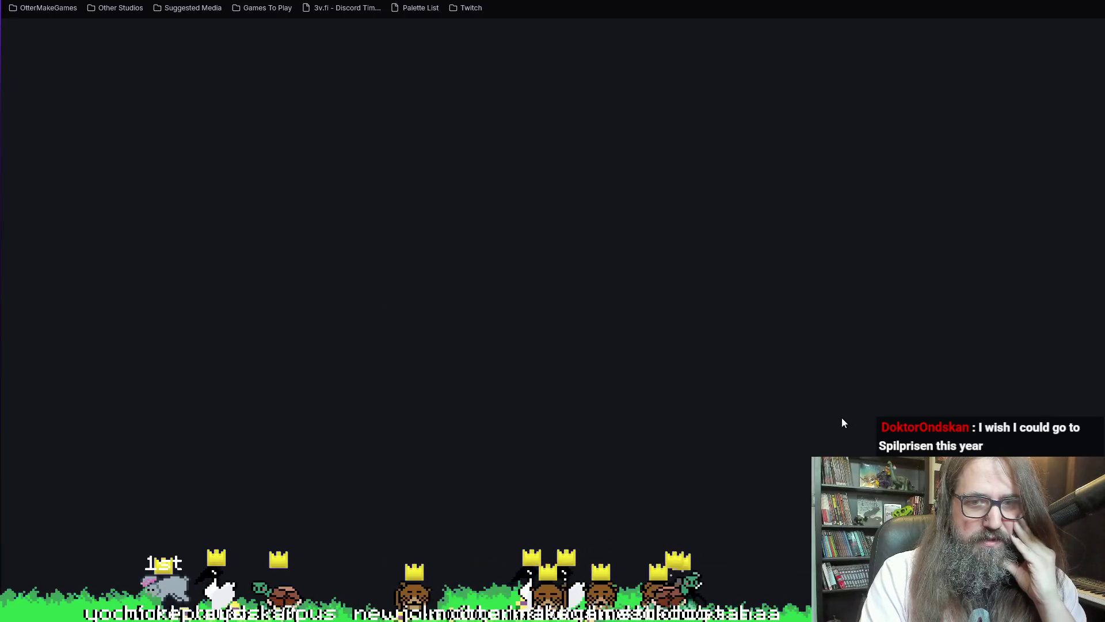
- Scroll through the Itsy IGDB page, then start and pause its launch trailer
{"action": "scroll", "coordinate": [754, 348], "scroll_direction": "down", "scroll_amount": 3}
{"action": "scroll", "coordinate": [754, 348], "scroll_direction": "up", "scroll_amount": 3}
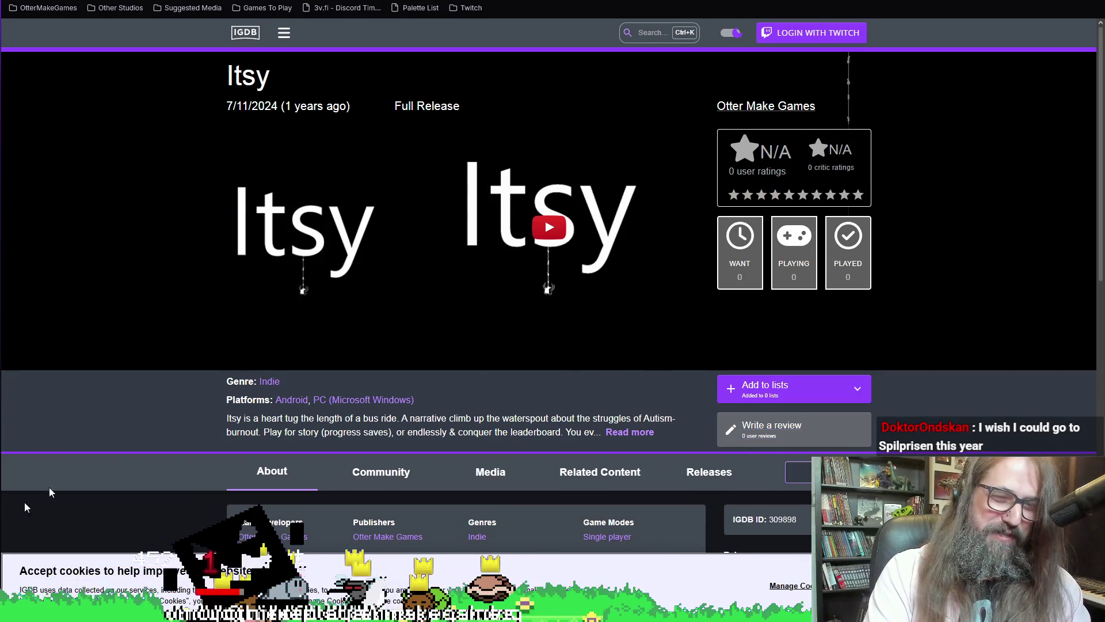
{"action": "scroll", "coordinate": [98, 323], "scroll_direction": "down", "scroll_amount": 3}
{"action": "scroll", "coordinate": [97, 320], "scroll_direction": "down", "scroll_amount": 6}
{"action": "scroll", "coordinate": [121, 352], "scroll_direction": "up", "scroll_amount": 7}
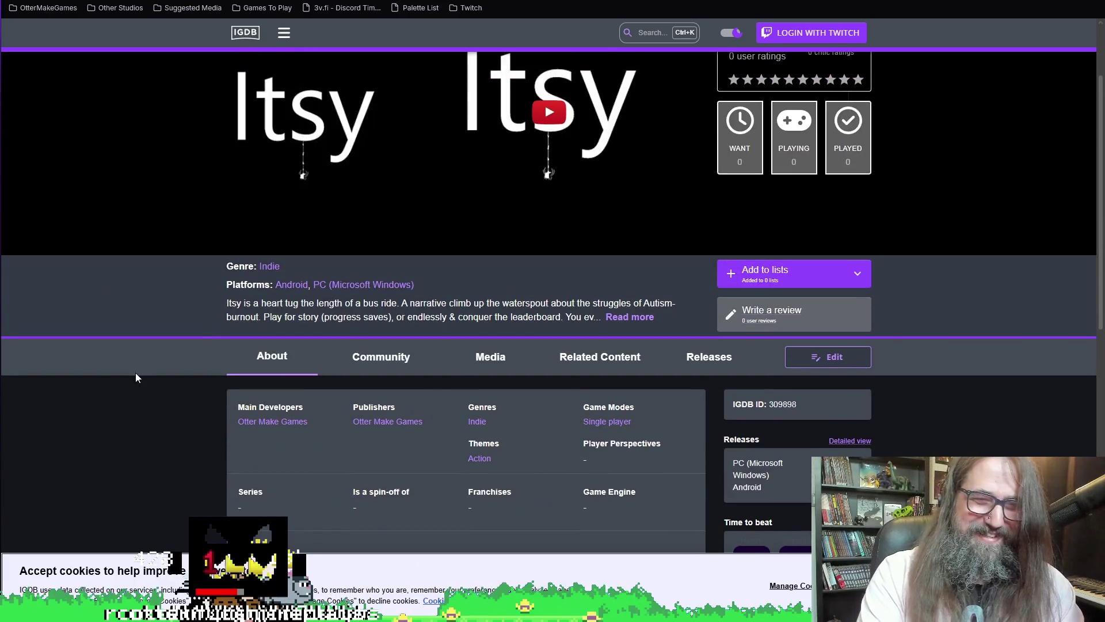
{"action": "scroll", "coordinate": [269, 359], "scroll_direction": "up", "scroll_amount": 2}
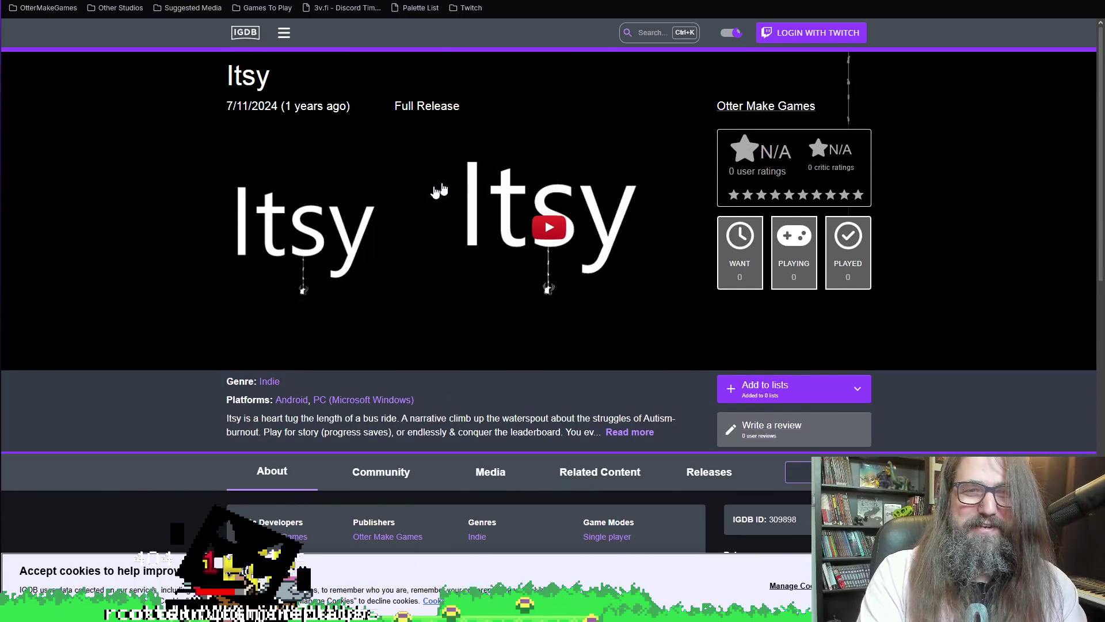
{"action": "left_click", "coordinate": [538, 222]}
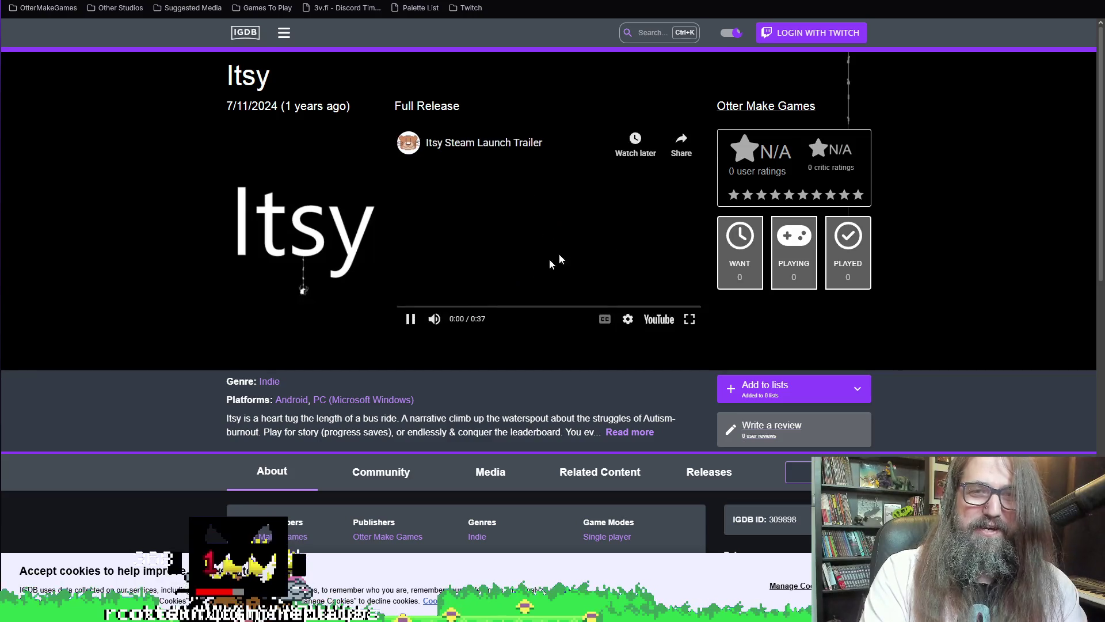
{"action": "left_click", "coordinate": [410, 318]}
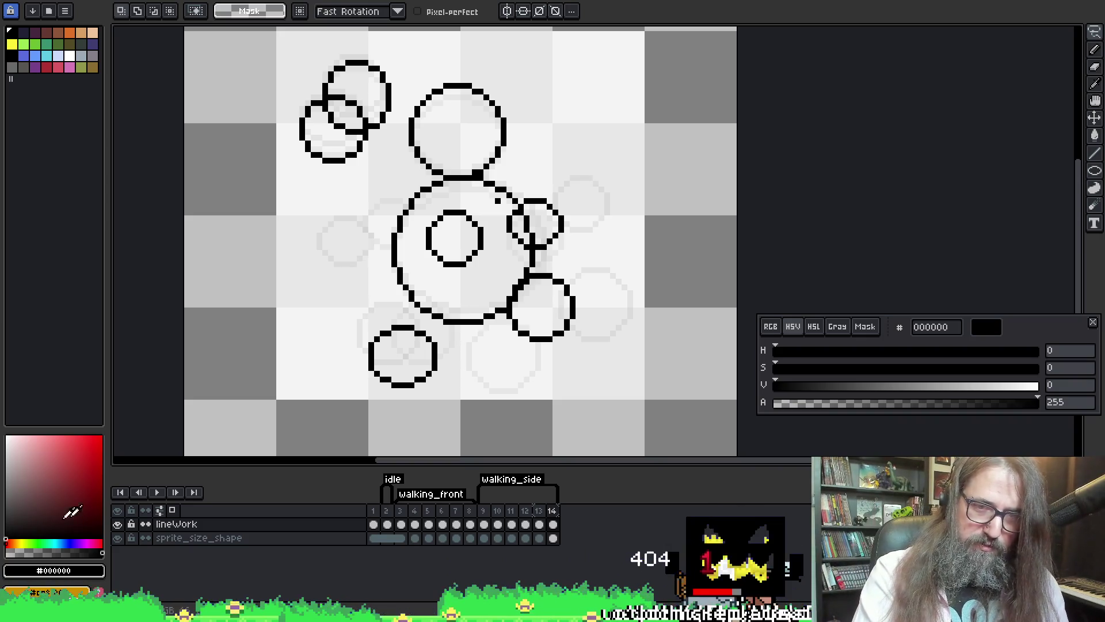
{"action": "left_click", "coordinate": [513, 522]}
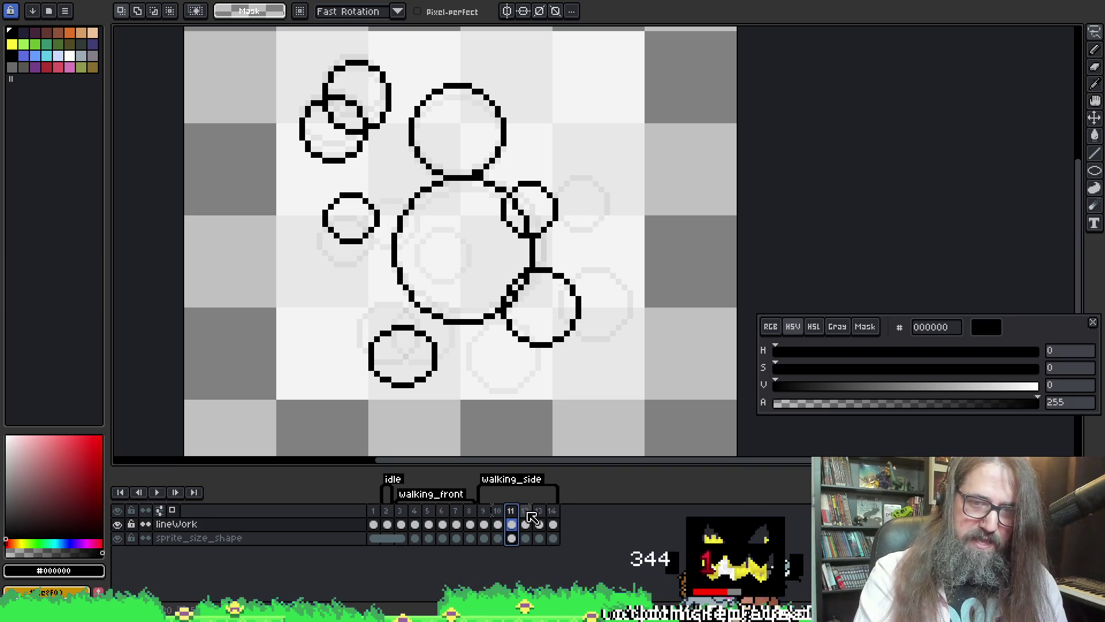
{"action": "left_click", "coordinate": [528, 513]}
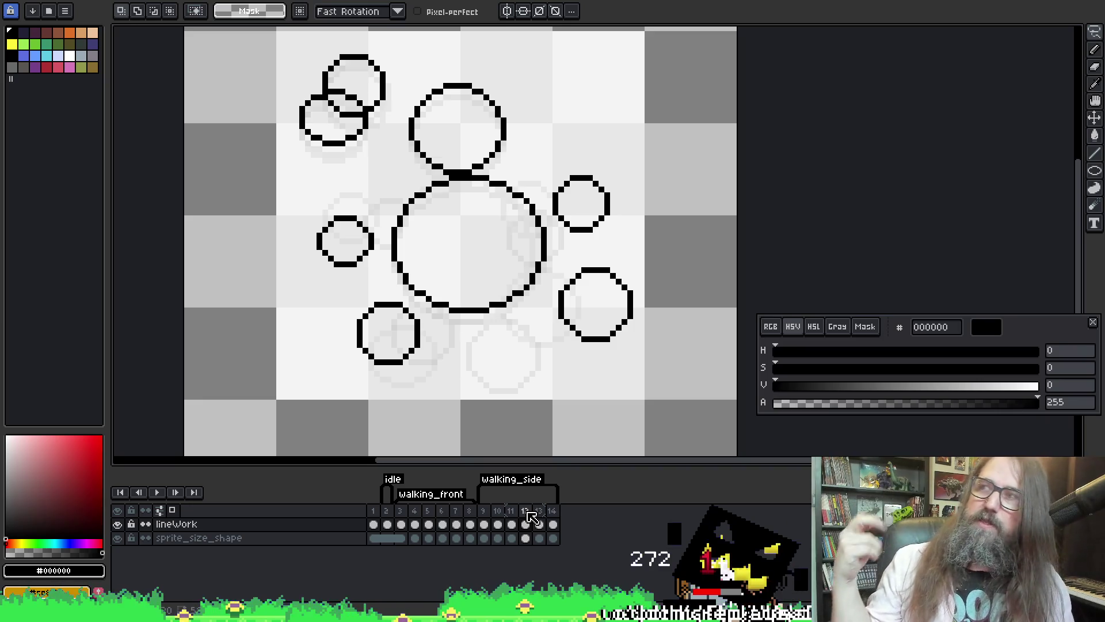
{"action": "key", "text": "Return"}
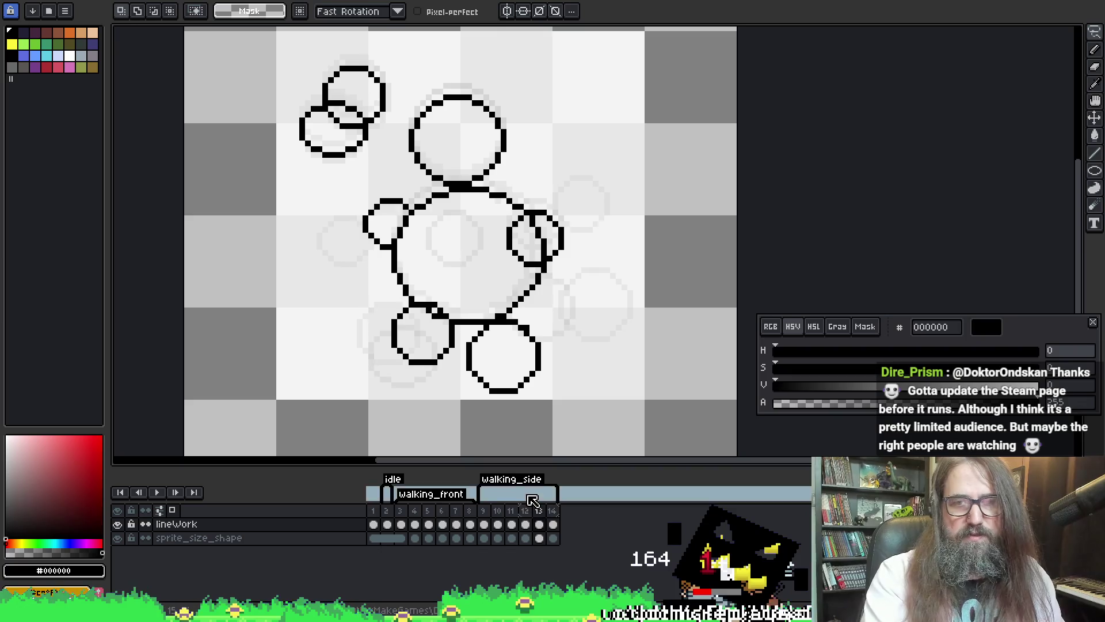
{"action": "left_click", "coordinate": [526, 512]}
{"action": "left_click", "coordinate": [539, 511]}
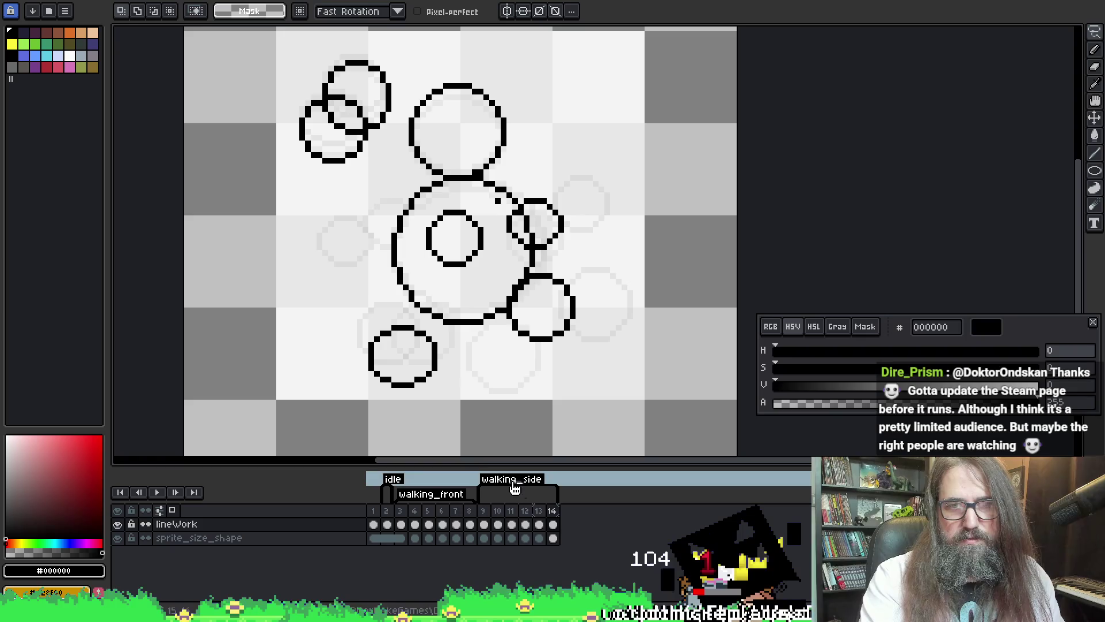
{"action": "left_click", "coordinate": [447, 492]}
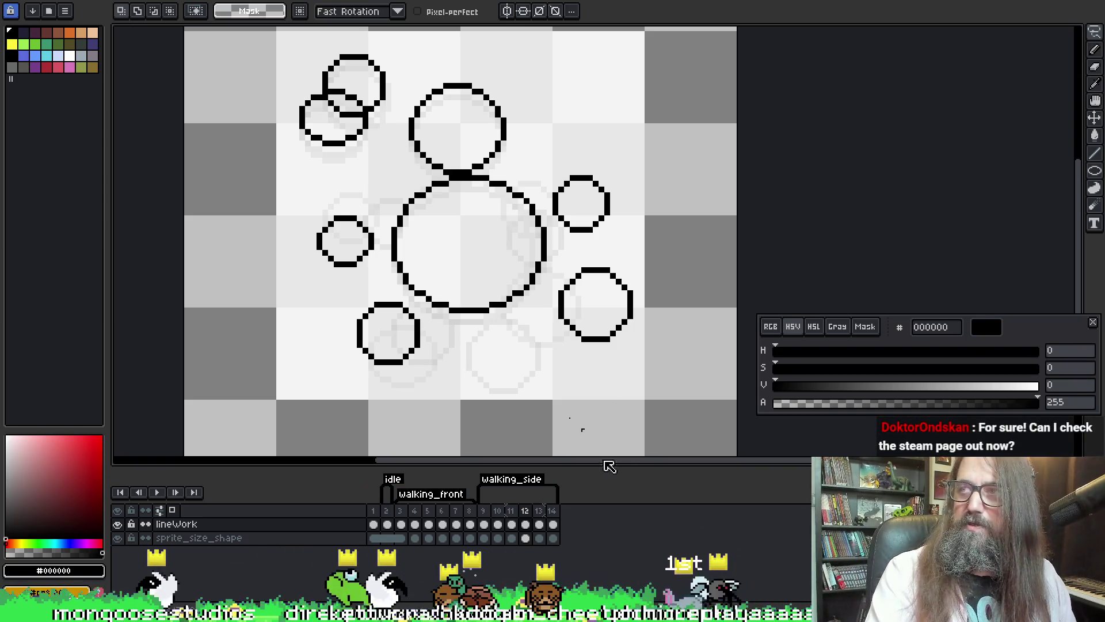
{"action": "left_click", "coordinate": [484, 523]}
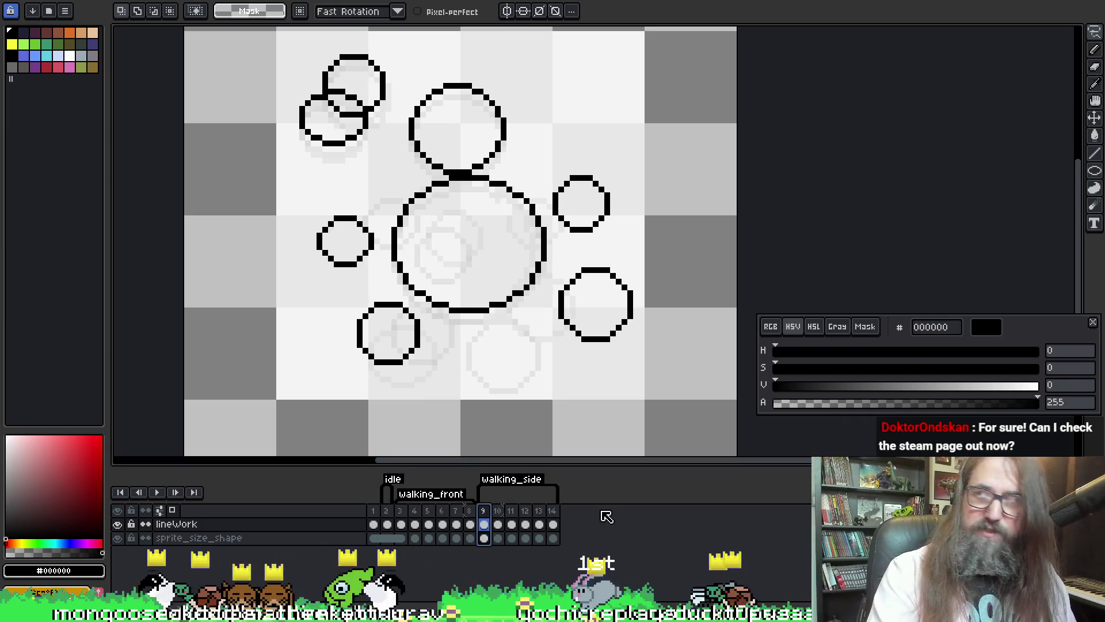
{"action": "key", "text": "Return"}
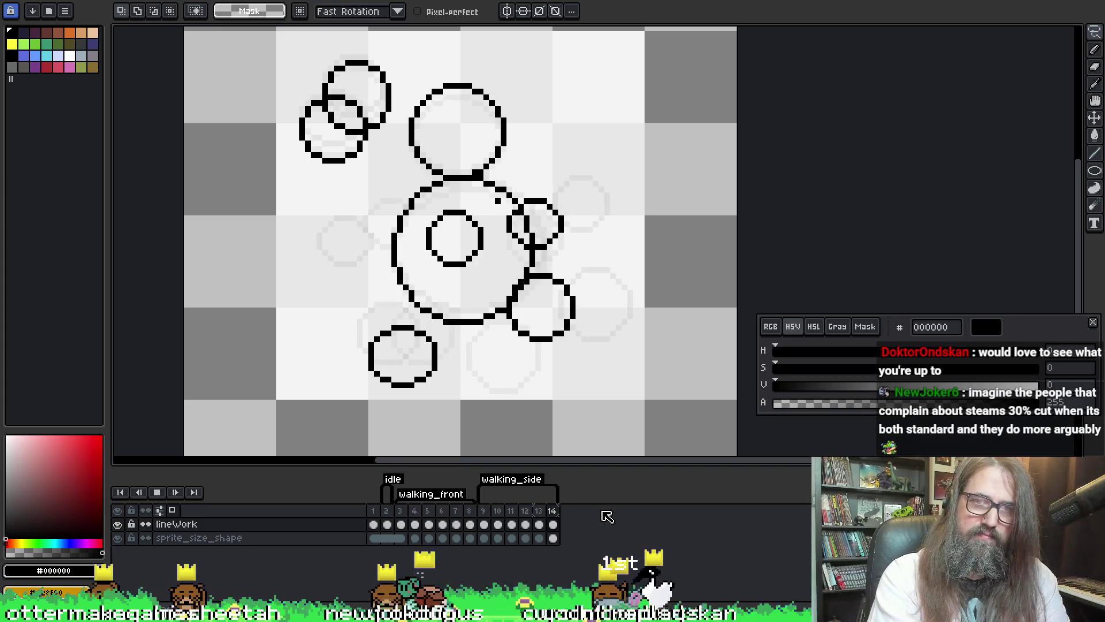
{"action": "key", "text": "Return"}
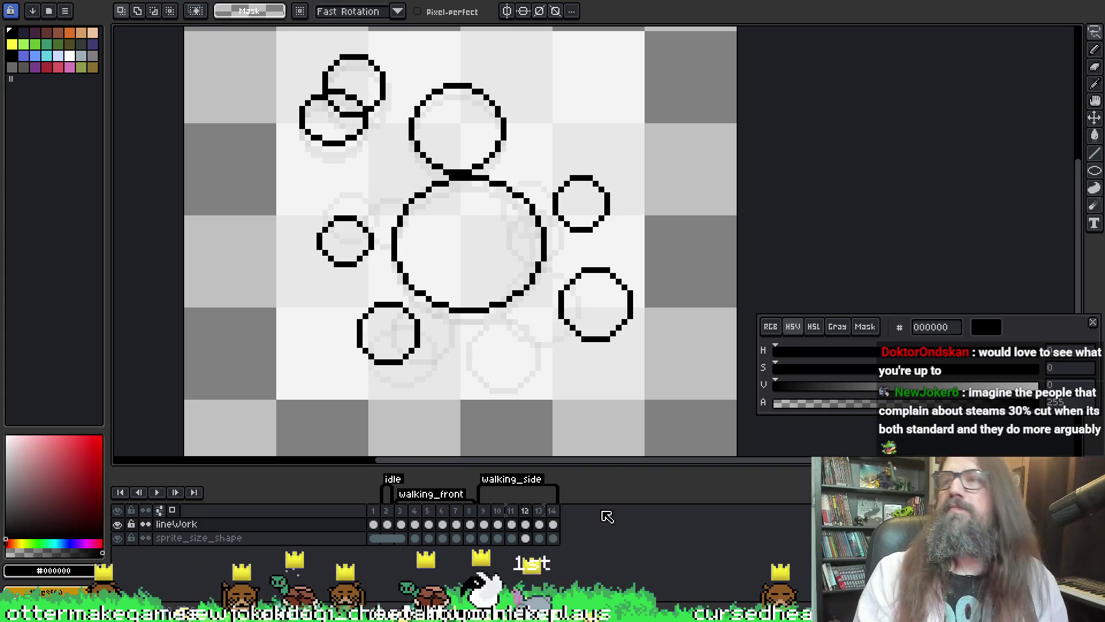
{"action": "key", "text": "Return"}
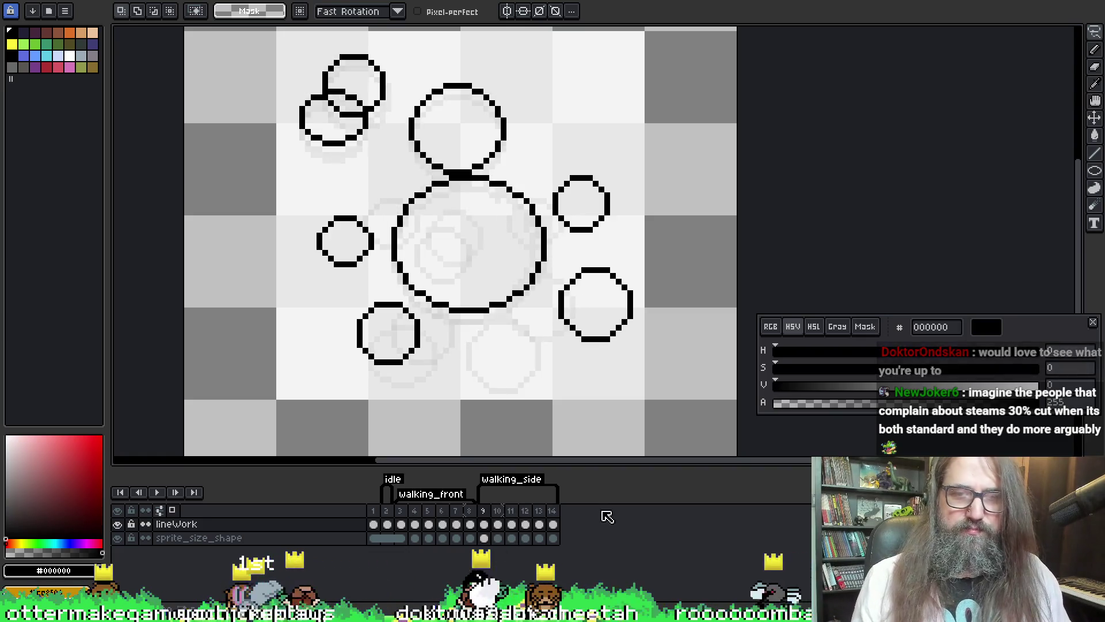
{"action": "key", "text": "Return"}
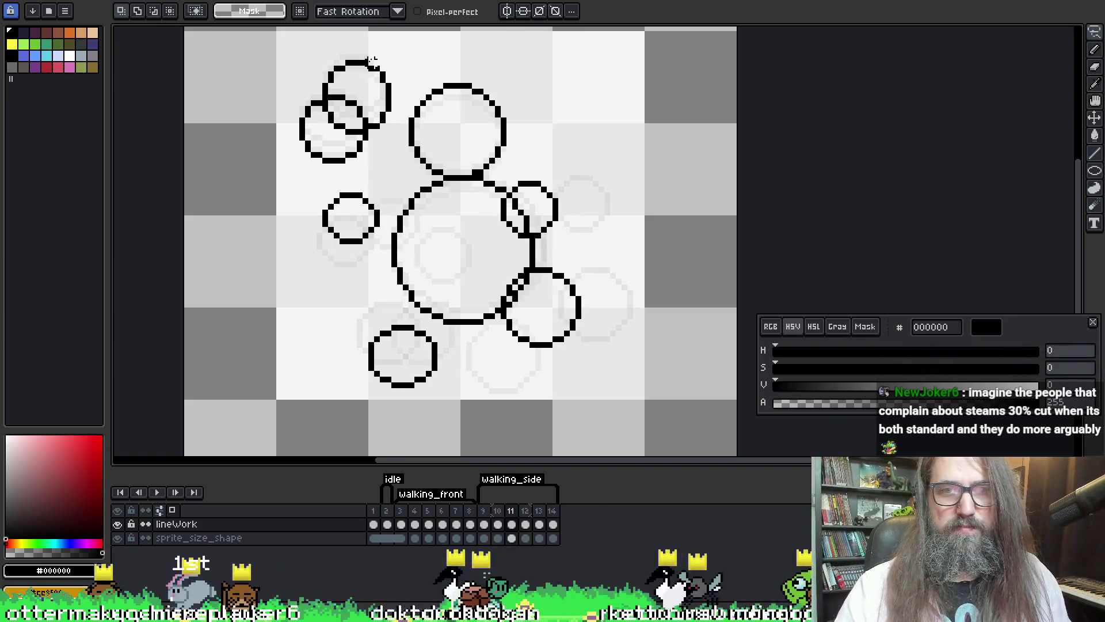
{"action": "key", "text": "Right"}
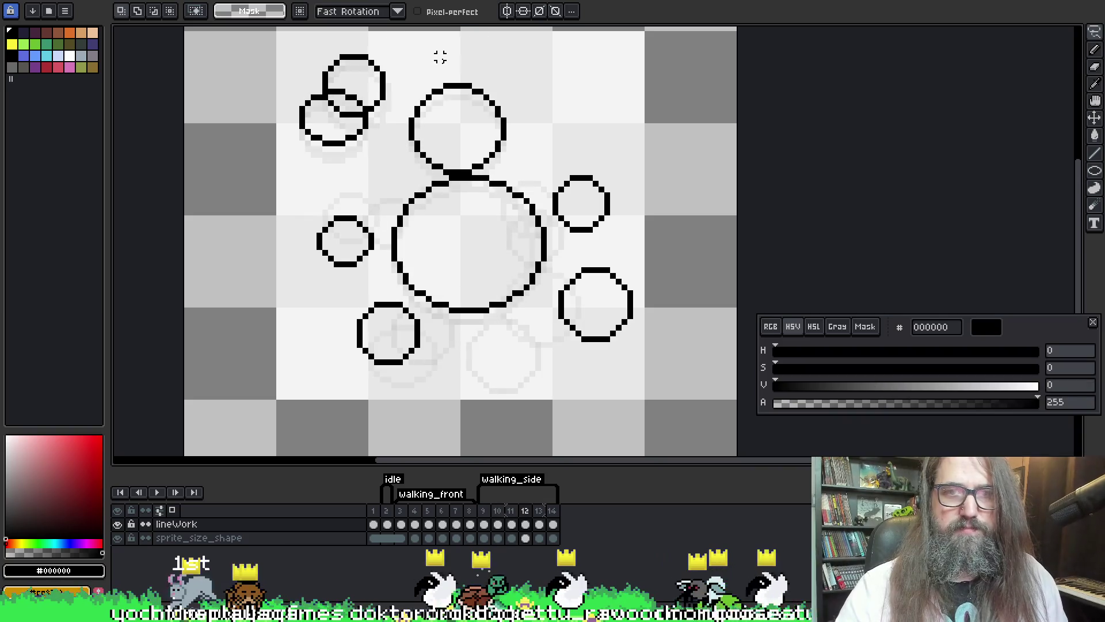
{"action": "key", "text": "m"}
- Select frame 12's head circle, nudge it up one pixel, then play and stop the animation
{"action": "mouse_move", "coordinate": [401, 69]}
{"action": "left_mouse_down"}
{"action": "mouse_move", "coordinate": [528, 155]}
{"action": "mouse_move", "coordinate": [532, 172]}
{"action": "left_mouse_up"}
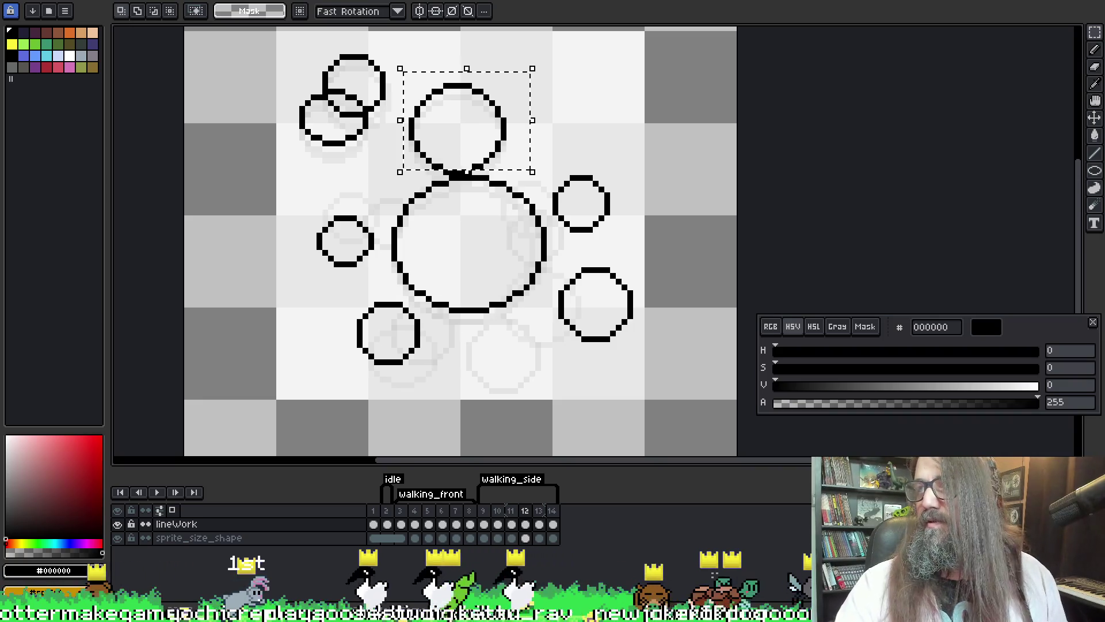
{"action": "key", "text": "ctrl+d"}
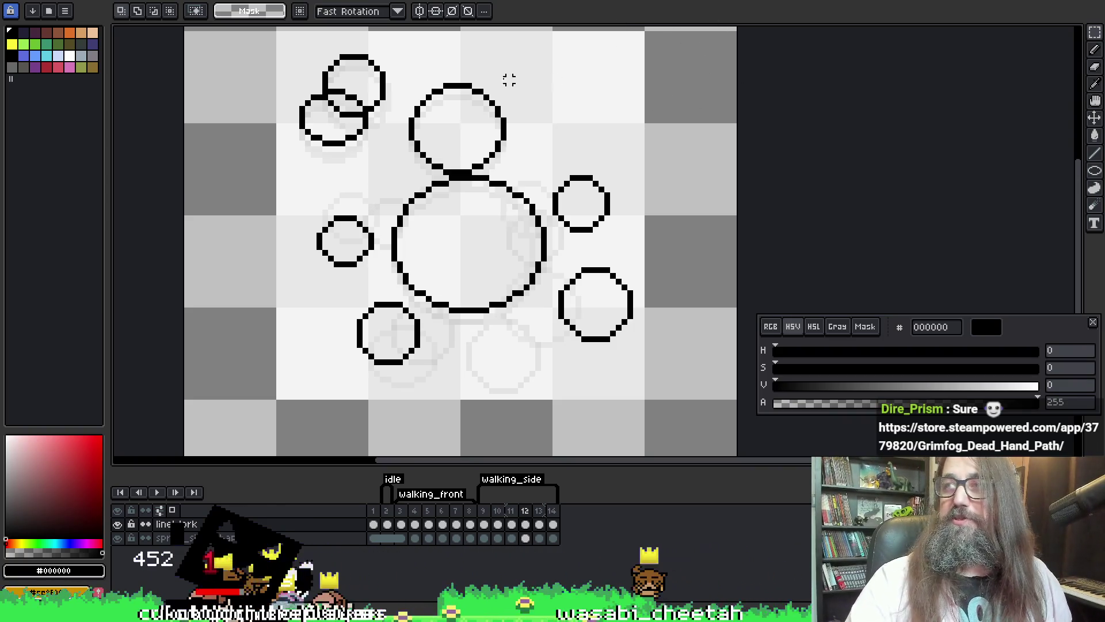
{"action": "mouse_move", "coordinate": [404, 73]}
{"action": "left_mouse_down"}
{"action": "mouse_move", "coordinate": [518, 129]}
{"action": "mouse_move", "coordinate": [517, 180]}
{"action": "mouse_move", "coordinate": [515, 168]}
{"action": "left_mouse_up"}
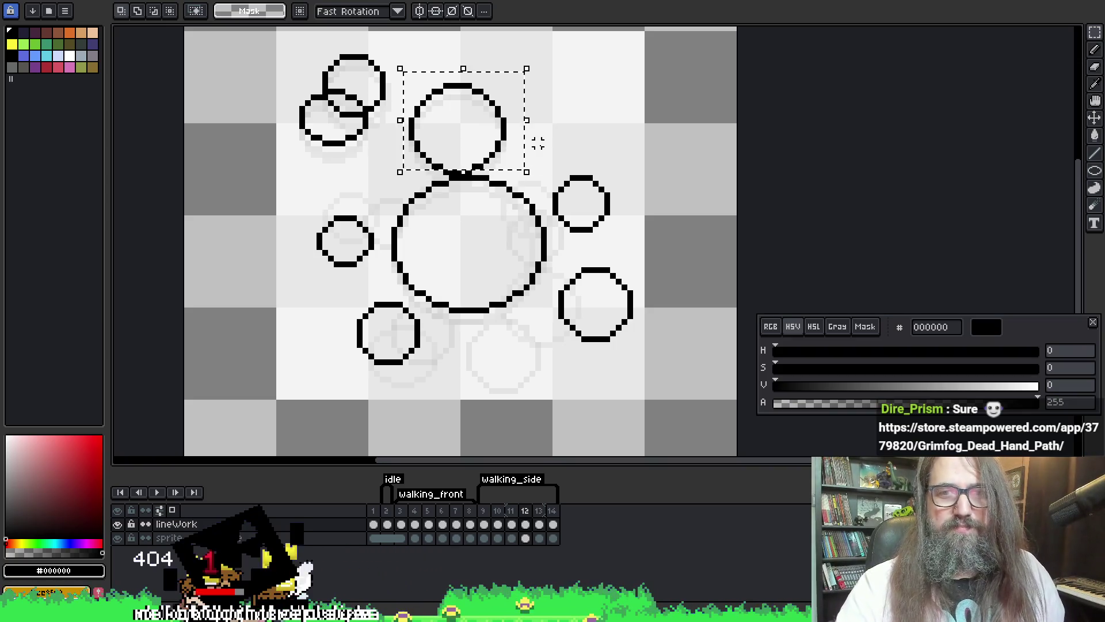
{"action": "left_click", "coordinate": [428, 80]}
{"action": "mouse_move", "coordinate": [398, 77]}
{"action": "left_mouse_down"}
{"action": "mouse_move", "coordinate": [493, 136]}
{"action": "mouse_move", "coordinate": [515, 177]}
{"action": "left_mouse_up"}
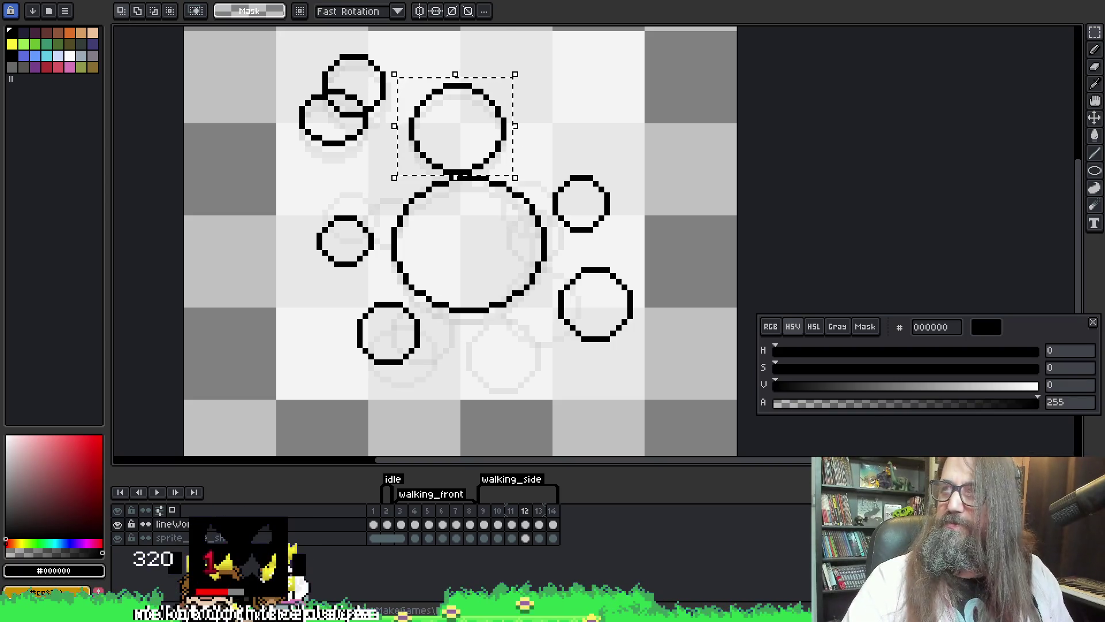
{"action": "key", "text": "Up"}
{"action": "key", "text": "ctrl+d"}
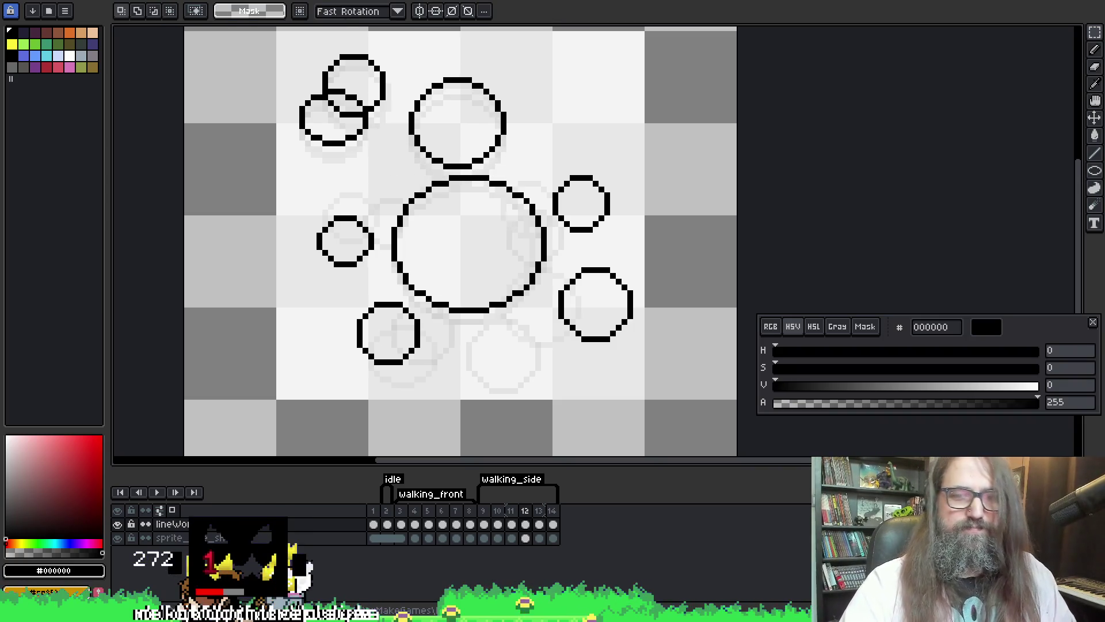
{"action": "key", "text": "Return"}
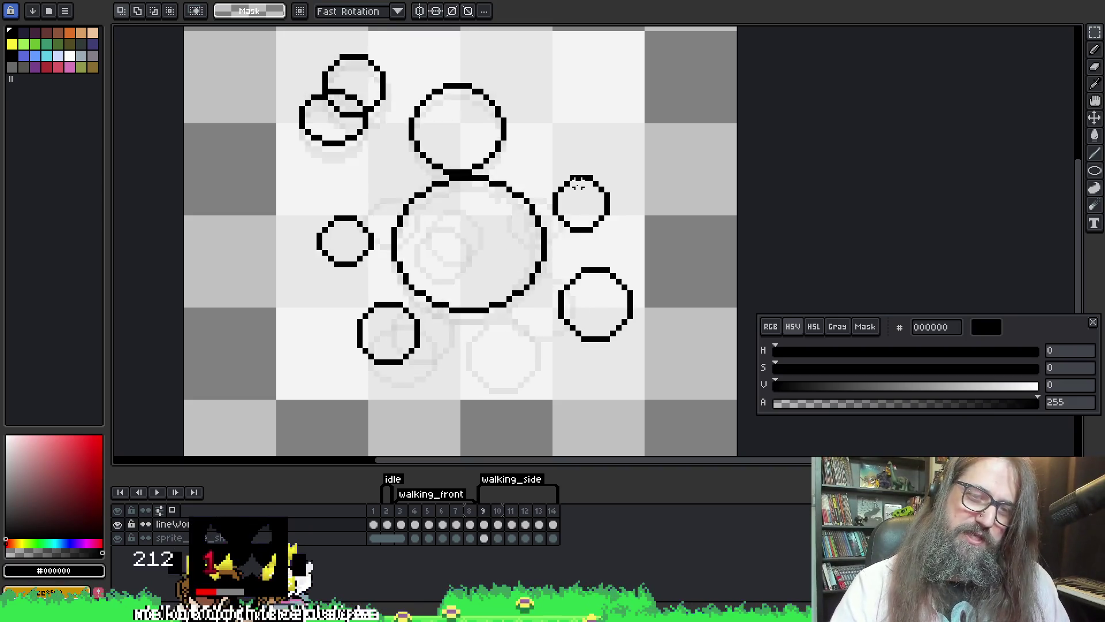
{"action": "key", "text": "Return"}
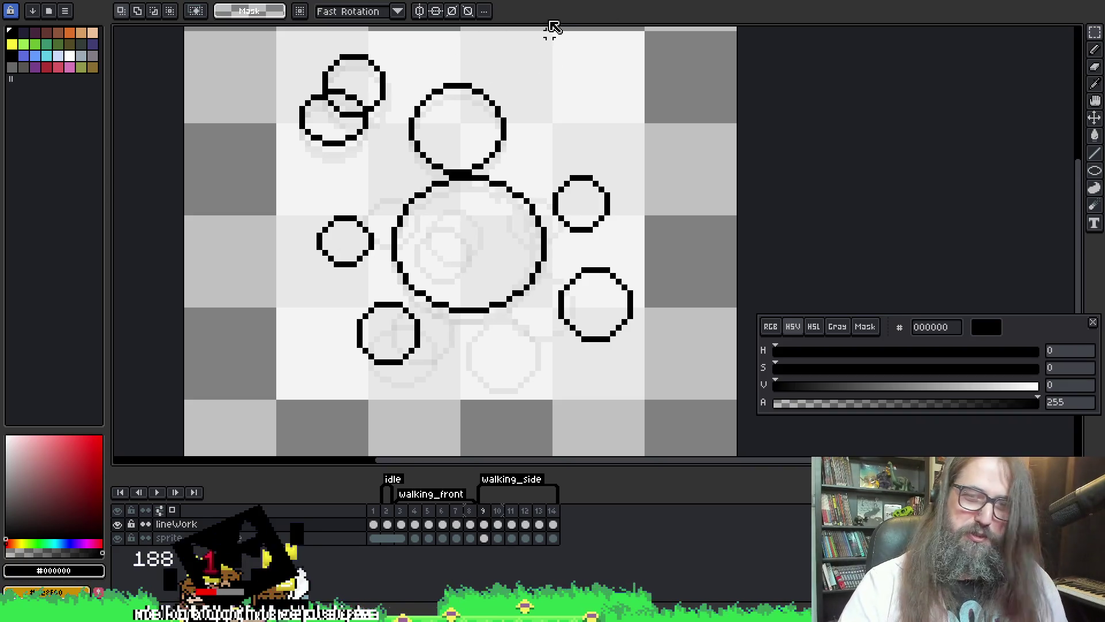
{"action": "key", "text": "Right"}
{"action": "key", "text": "Right"}
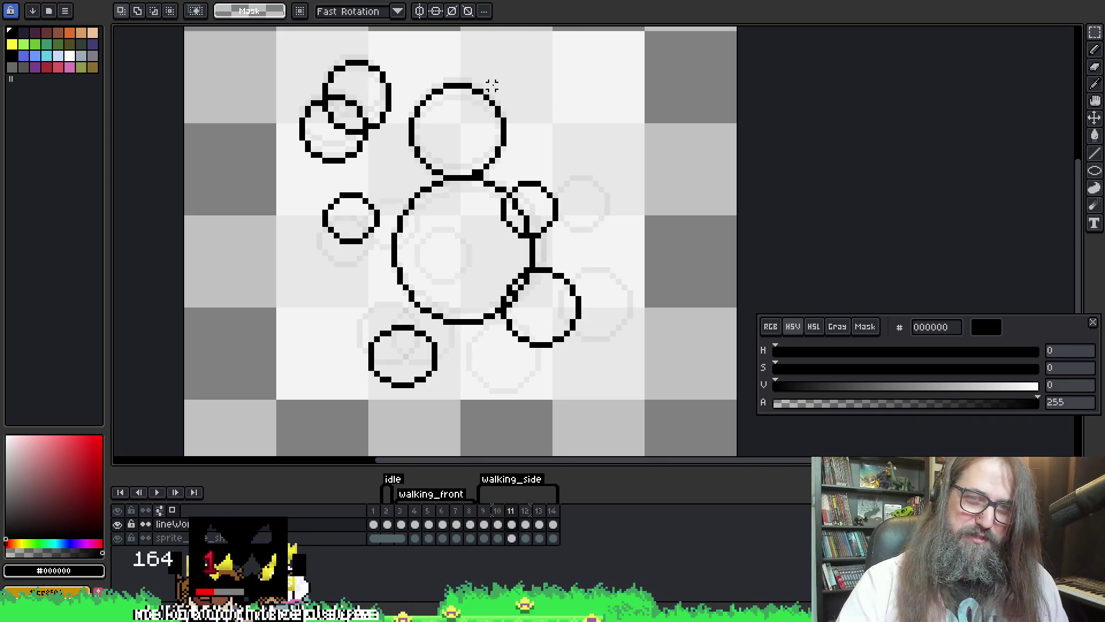
{"action": "key", "text": "Right"}
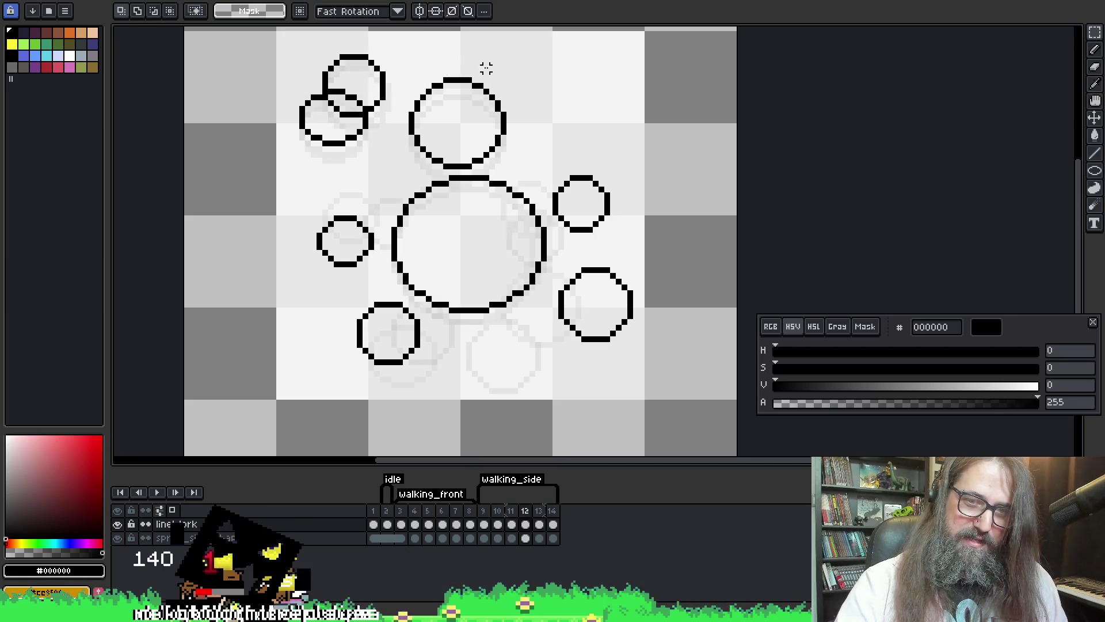
{"action": "key", "text": "Right"}
{"action": "key", "text": "Right"}
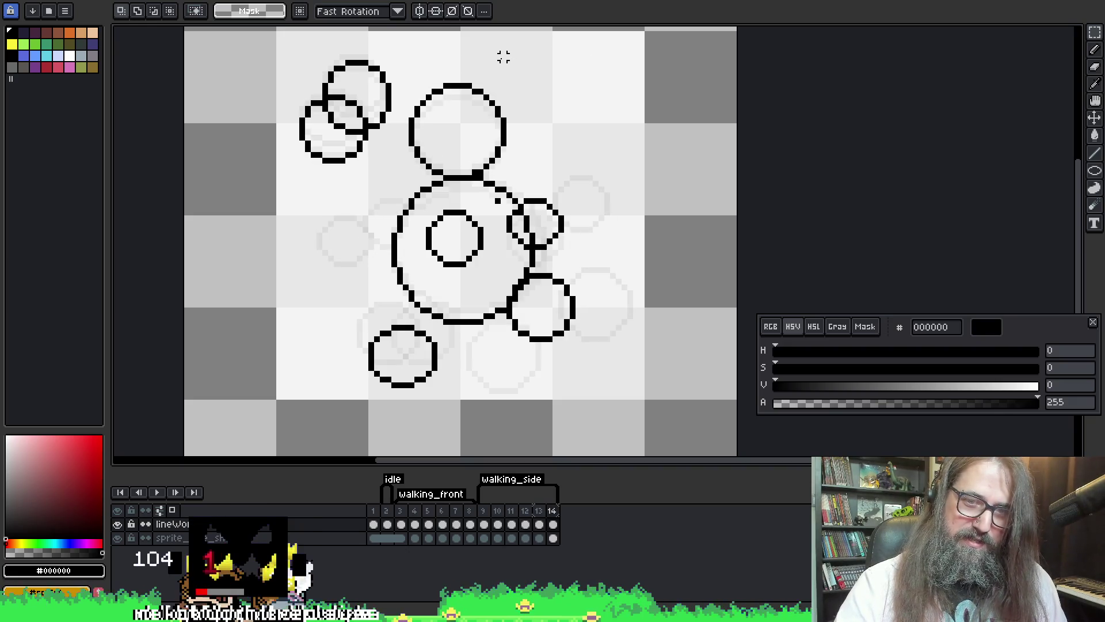
{"action": "key", "text": "Right"}
{"action": "key", "text": "Left"}
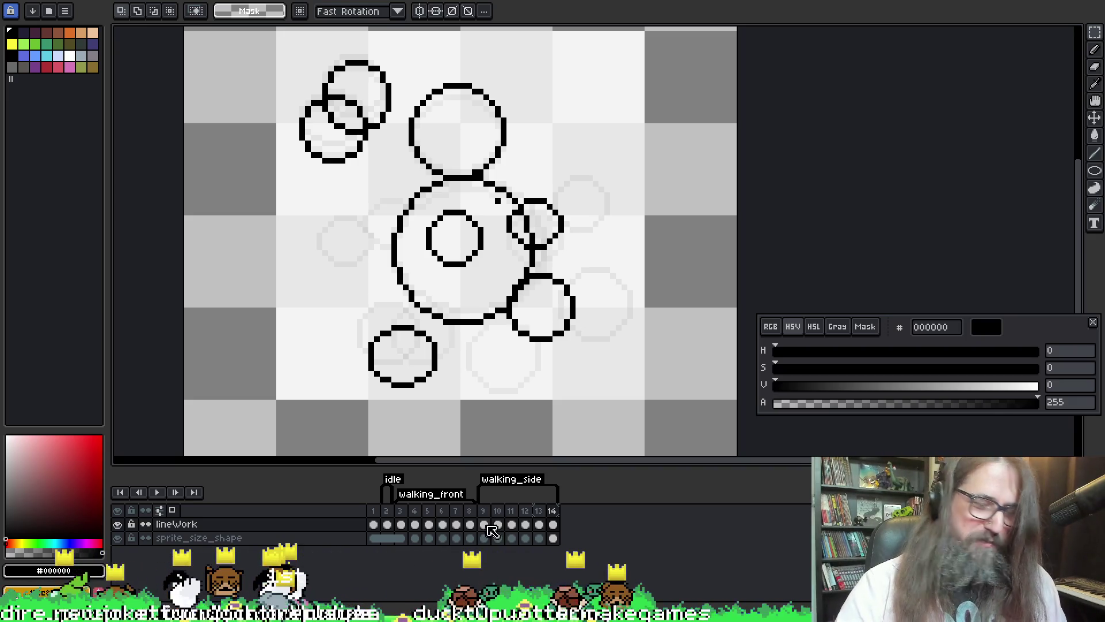
{"action": "key", "text": "Left"}
{"action": "key", "text": "Left"}
{"action": "key", "text": "Left"}
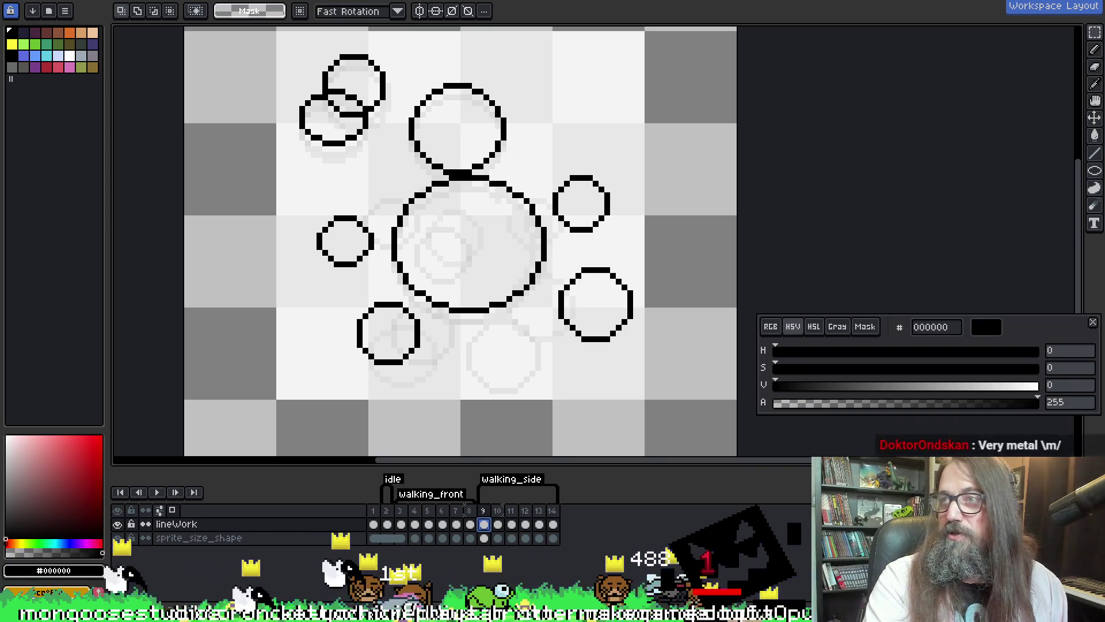
- Pan the canvas slightly, then play the walk cycle and stop on frame 10
{"action": "left_click_drag", "start_coordinate": [912, 137], "coordinate": [855, 159]}
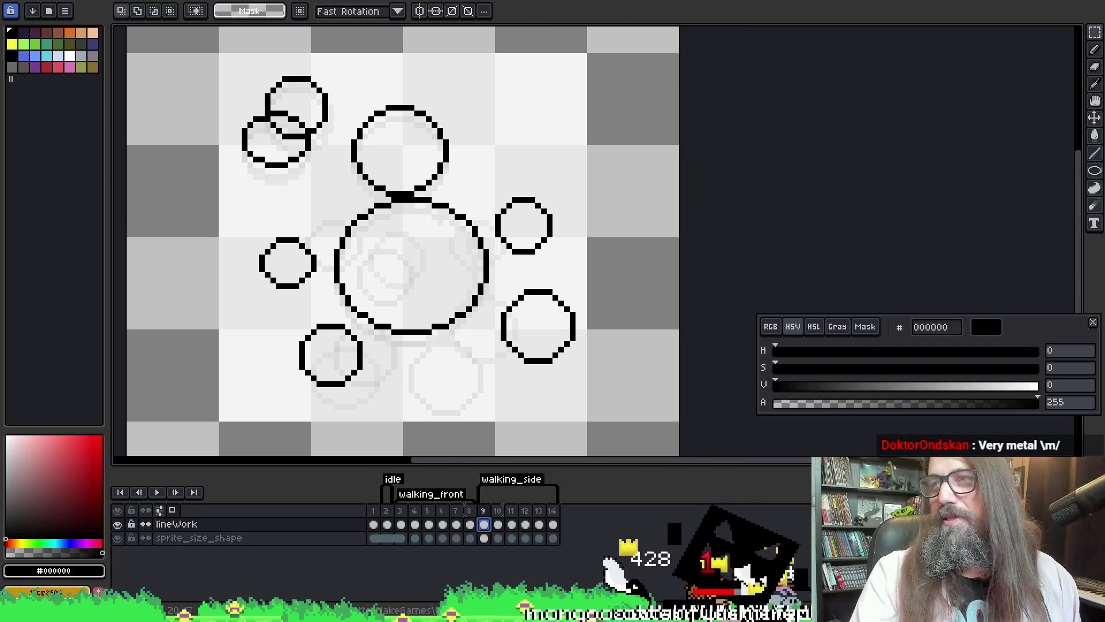
{"action": "key", "text": "Return"}
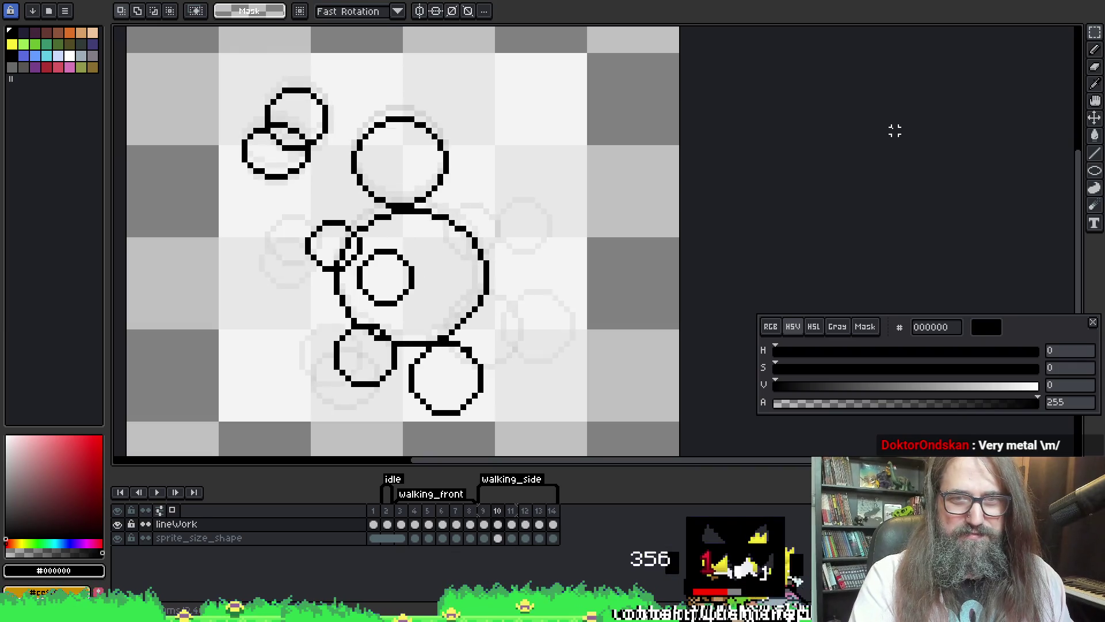
{"action": "key", "text": "Return"}
- Flip through neighbouring frames to compare circle poses, ending on frame 14
{"action": "key", "text": "Right"}
{"action": "key", "text": "Left"}
{"action": "key", "text": "Left"}
{"action": "key", "text": "Right"}
{"action": "key", "text": "Right"}
{"action": "key", "text": "Right"}
{"action": "key", "text": "Right"}
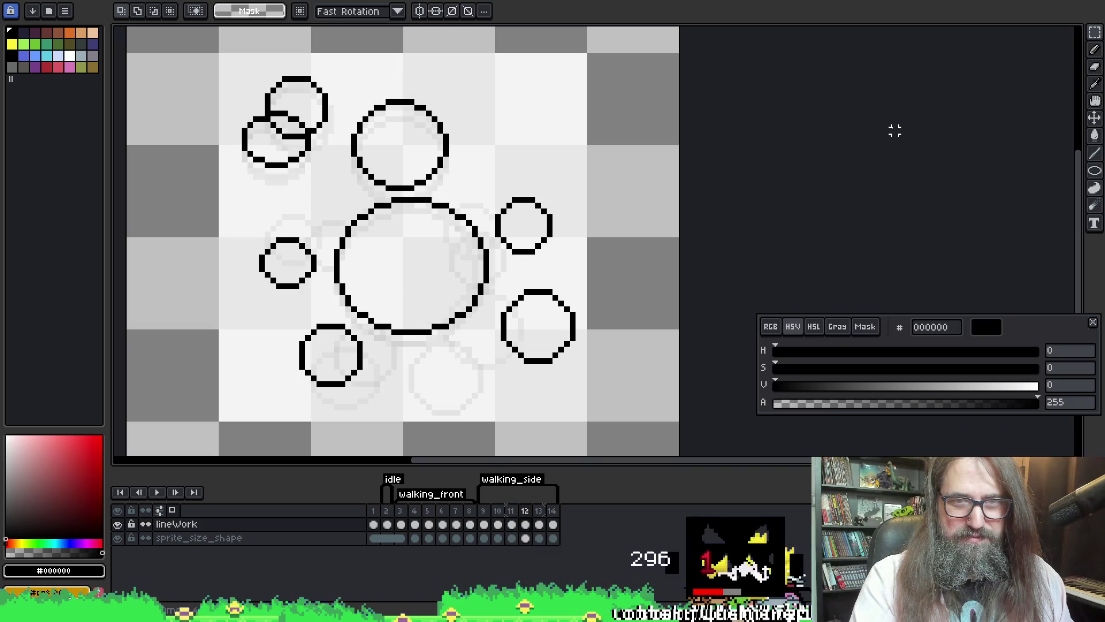
{"action": "key", "text": "Right"}
{"action": "key", "text": "Right"}
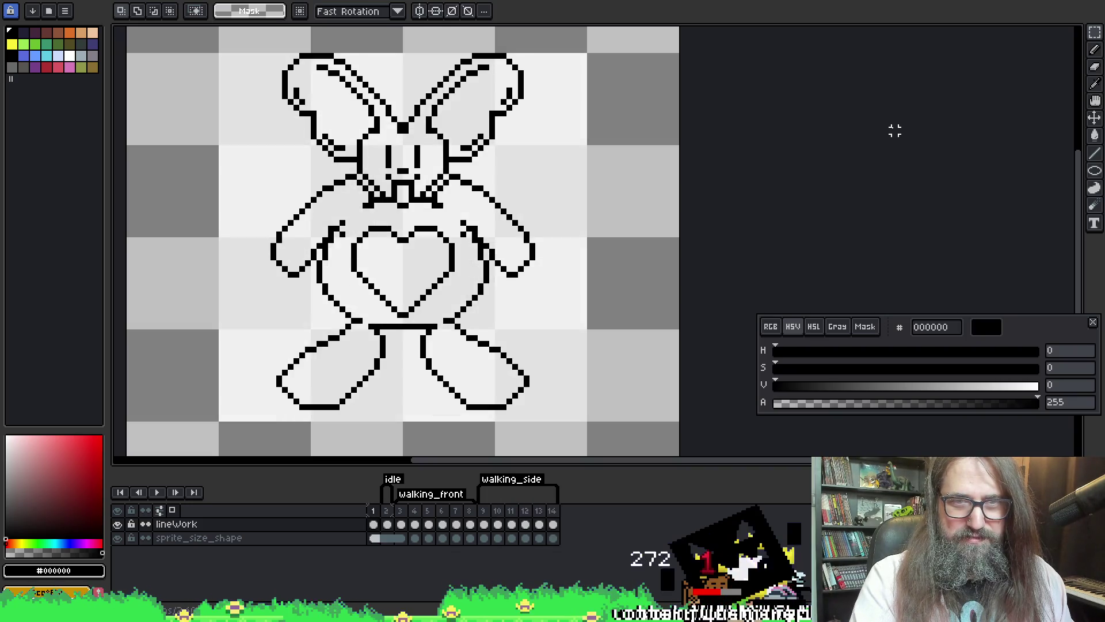
{"action": "key", "text": "Left"}
{"action": "key", "text": "Left"}
{"action": "key", "text": "Left"}
{"action": "key", "text": "Right"}
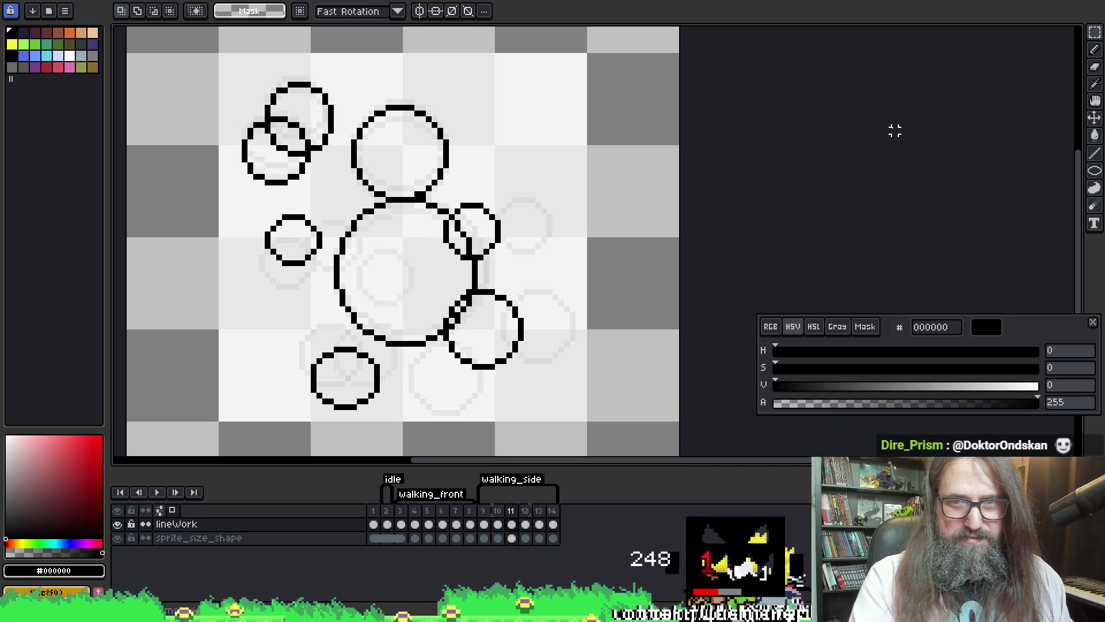
{"action": "key", "text": "Left"}
{"action": "key", "text": "Right"}
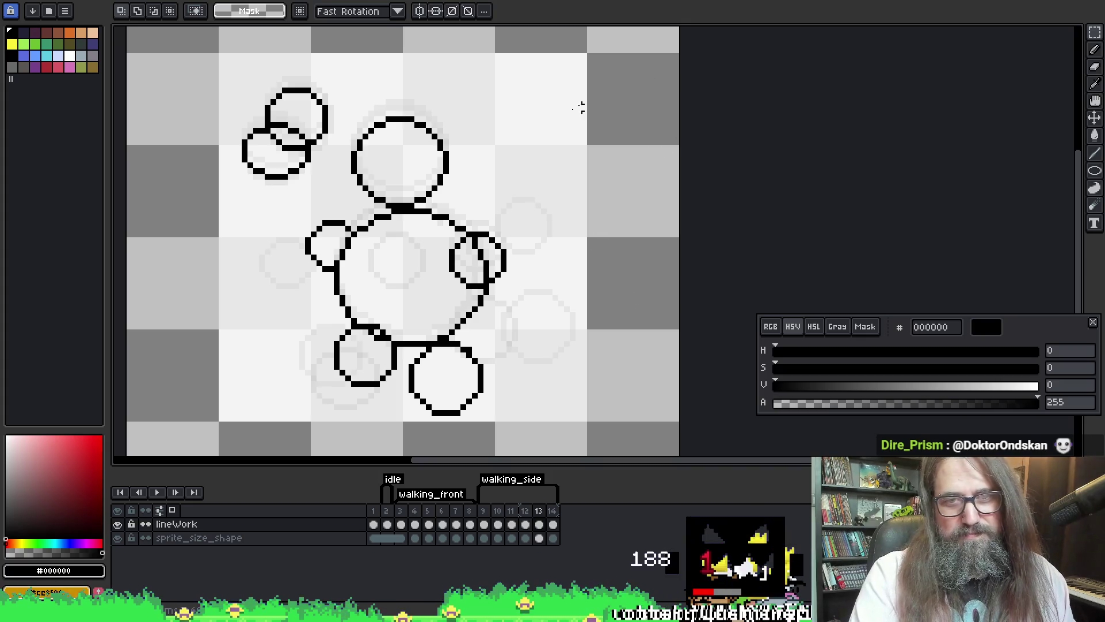
{"action": "key", "text": "Right"}
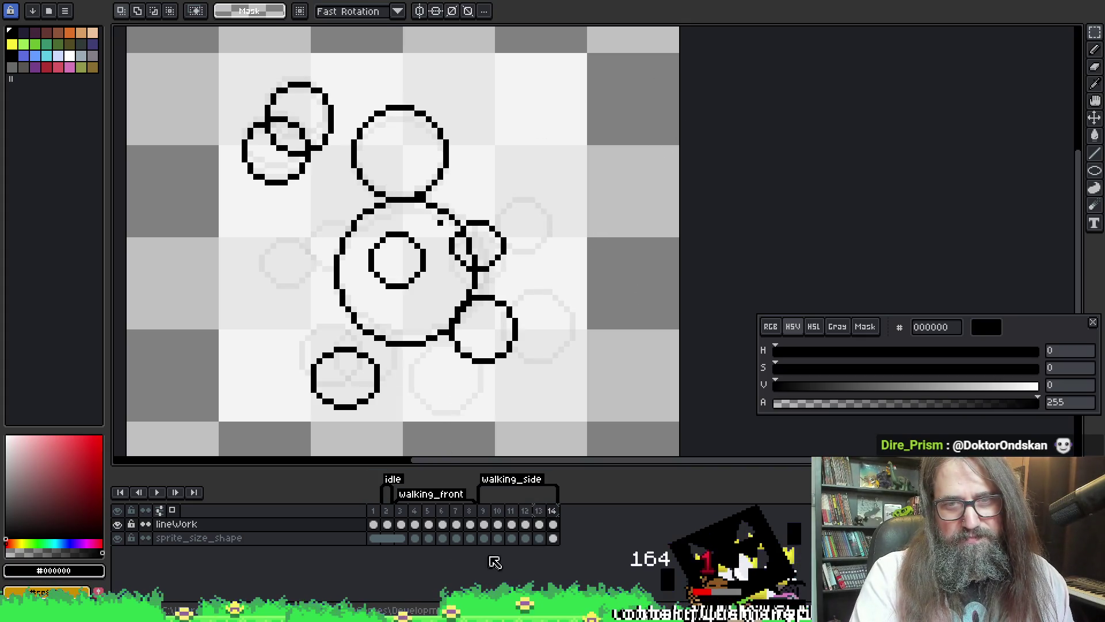
- Play the animation again, stop it, and advance to frame 11
{"action": "key", "text": "Return"}
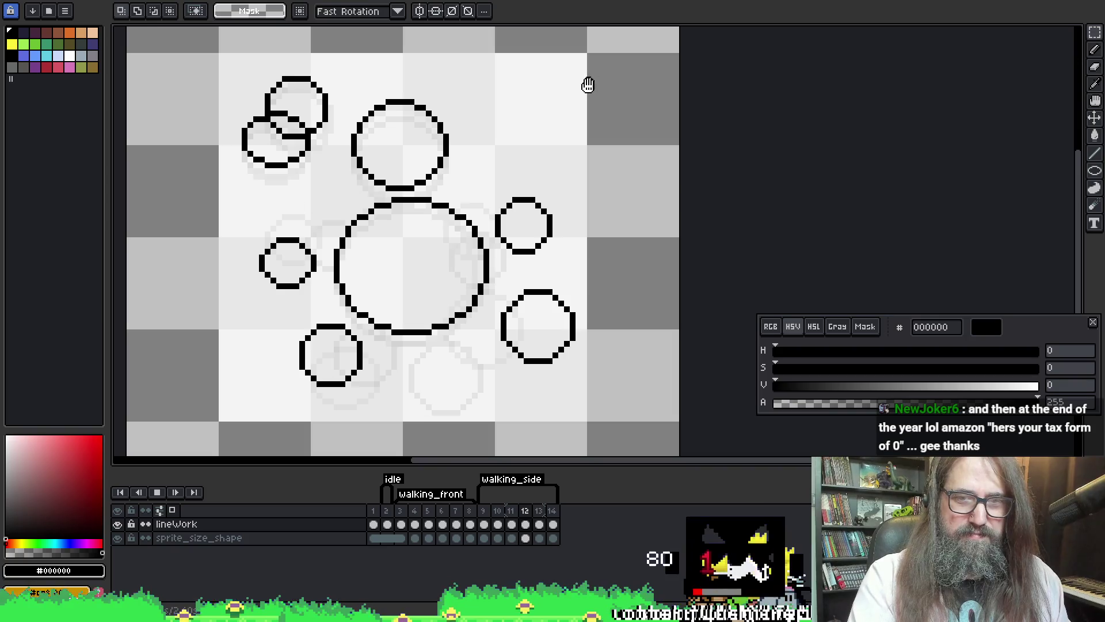
{"action": "key", "text": "Return"}
{"action": "key", "text": "Return"}
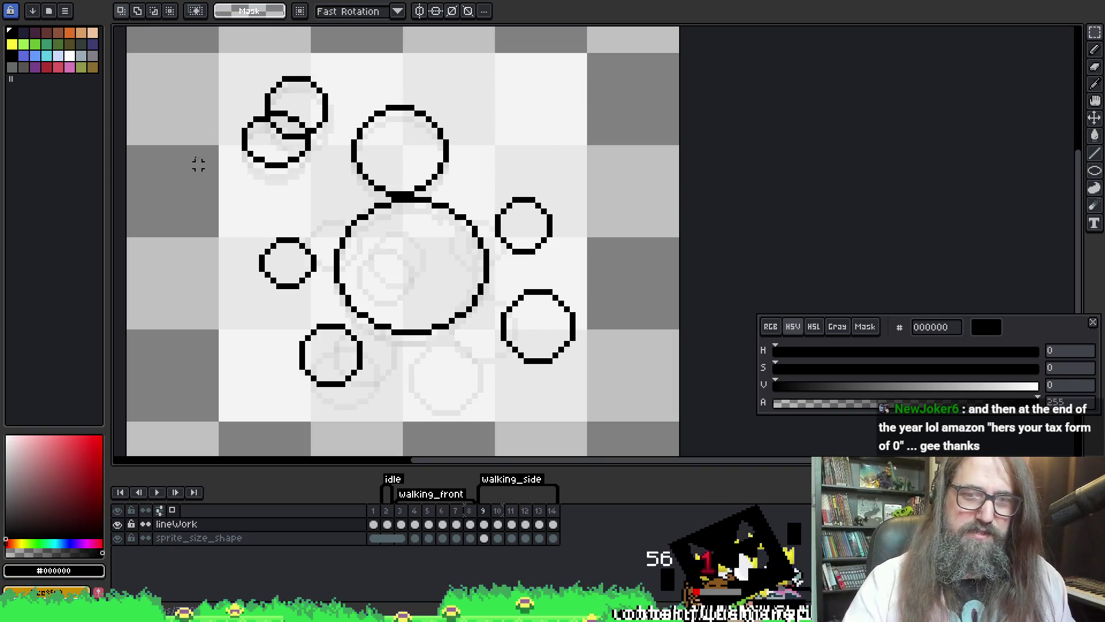
{"action": "key", "text": "Return"}
{"action": "key", "text": "Right"}
- Reposition the head circles on frame 11, then return to frame 9
{"action": "mouse_move", "coordinate": [215, 60]}
{"action": "left_mouse_down"}
{"action": "mouse_move", "coordinate": [287, 181]}
{"action": "mouse_move", "coordinate": [336, 183]}
{"action": "left_mouse_up"}
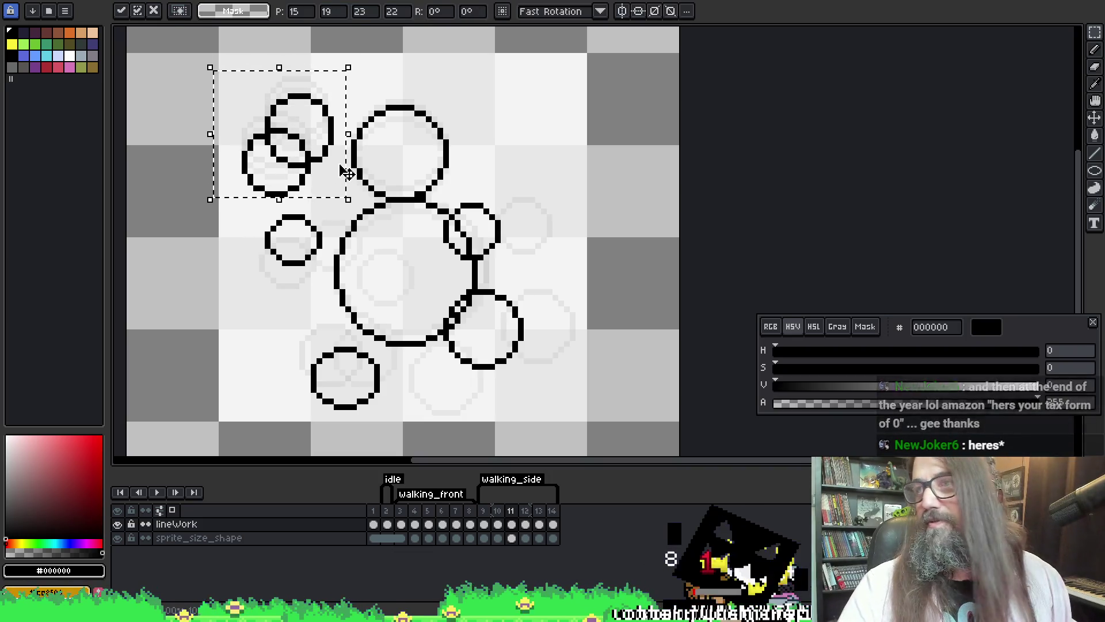
{"action": "left_click", "coordinate": [336, 165]}
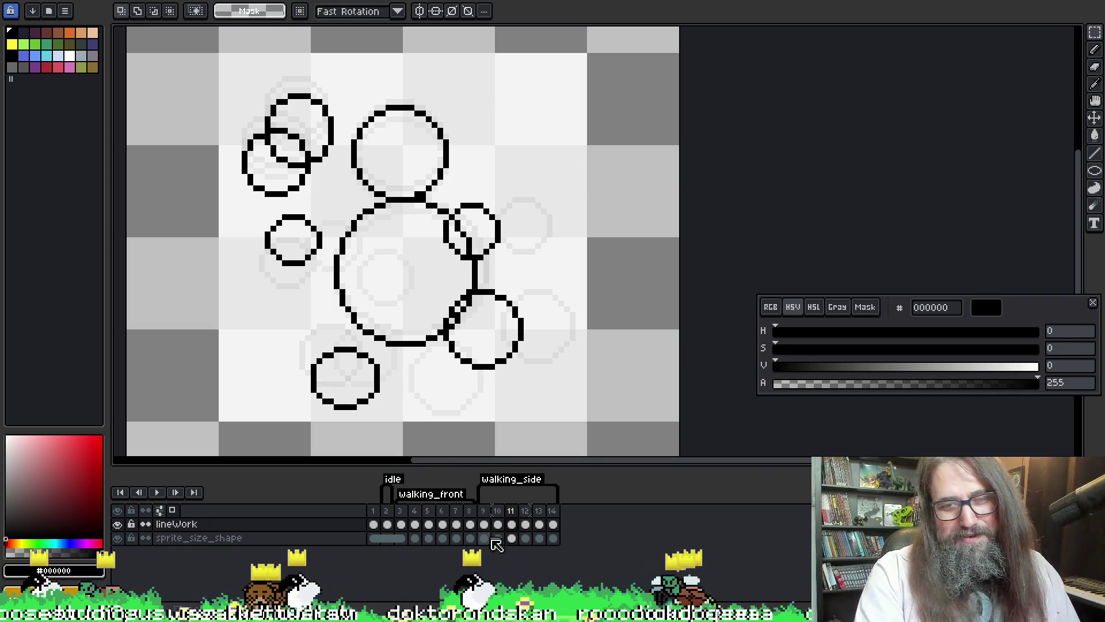
{"action": "left_click", "coordinate": [485, 524]}
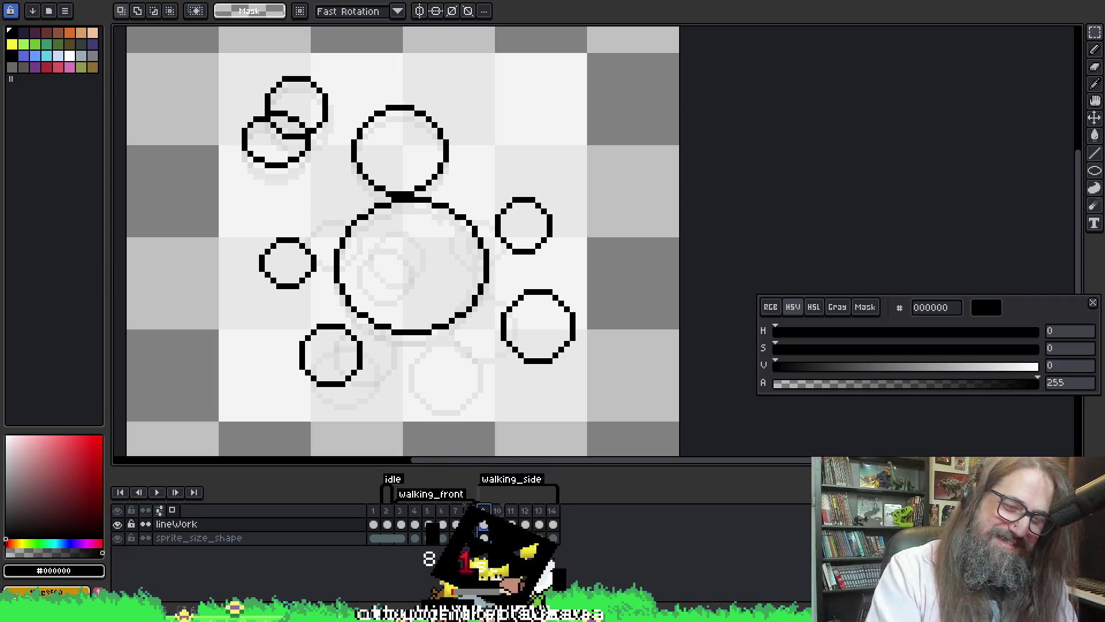
- Replay the walk cycle, then step forward to frame 14
{"action": "key", "text": "Return"}
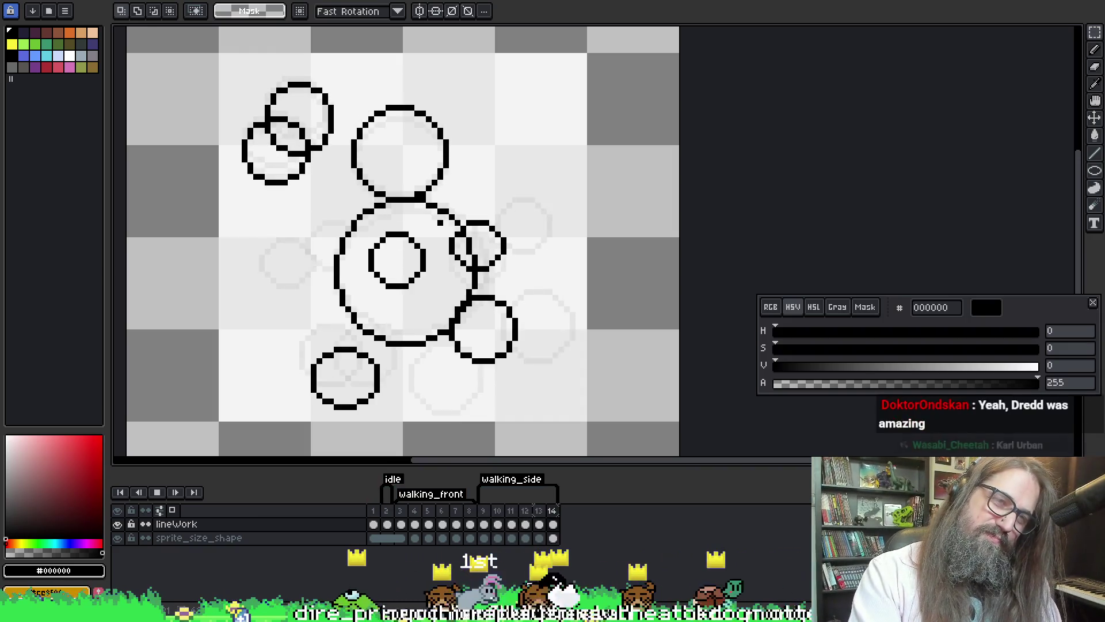
{"action": "key", "text": "Return"}
{"action": "key", "text": "Right"}
{"action": "key", "text": "Right"}
- Lasso-select the head circles on frame 14
{"action": "key", "text": "q"}
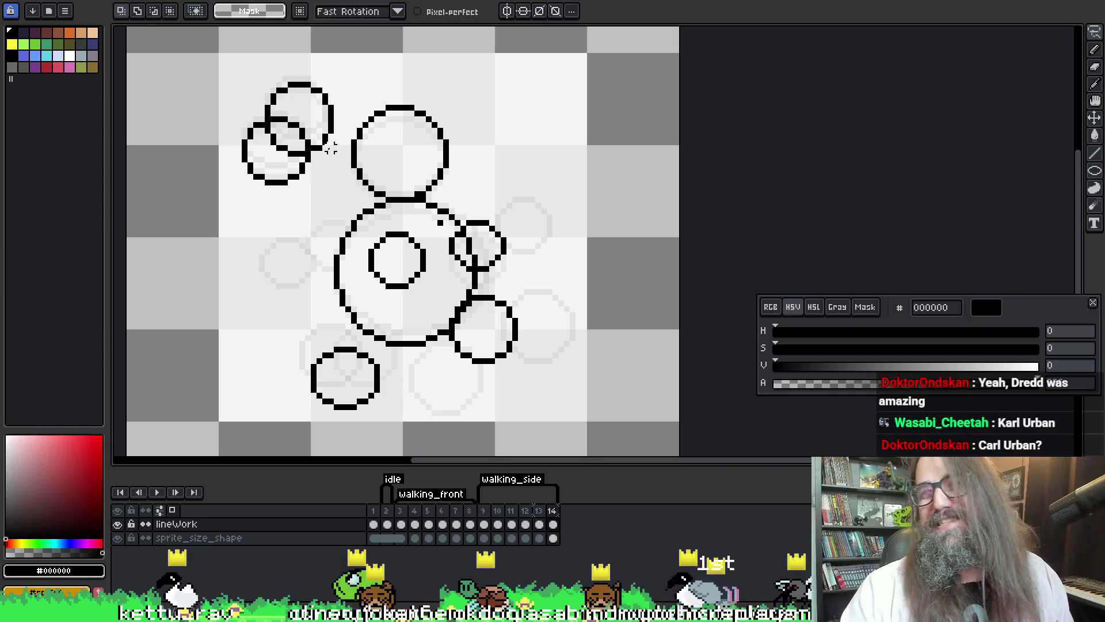
{"action": "mouse_move", "coordinate": [228, 73]}
{"action": "left_mouse_down"}
{"action": "mouse_move", "coordinate": [259, 173]}
{"action": "mouse_move", "coordinate": [282, 198]}
{"action": "left_mouse_up"}
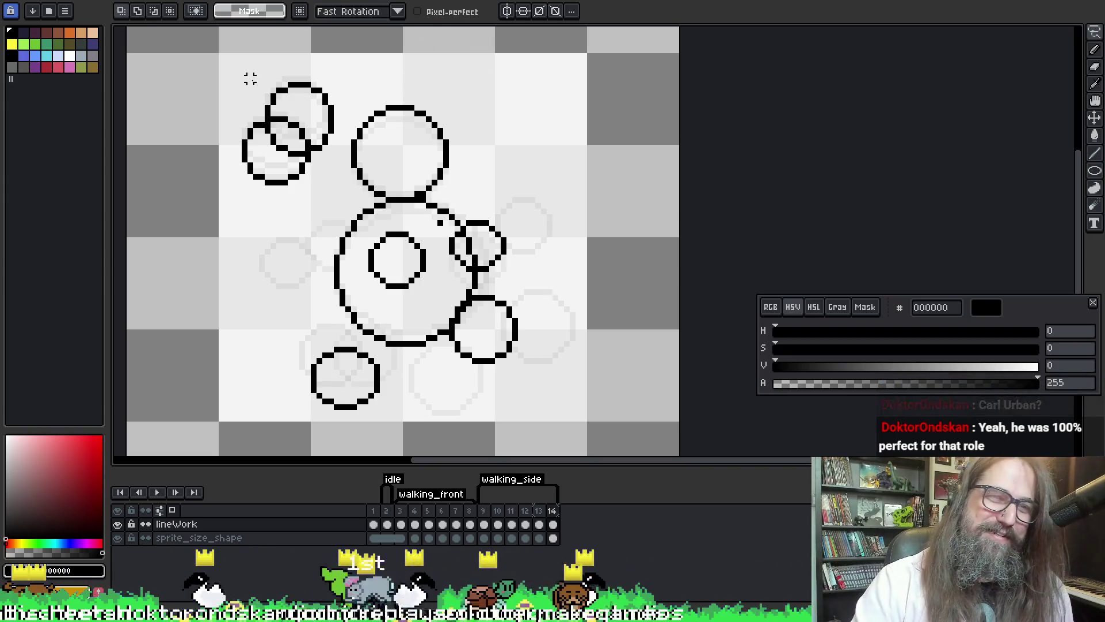
{"action": "mouse_move", "coordinate": [232, 101]}
{"action": "left_mouse_down"}
{"action": "mouse_move", "coordinate": [227, 173]}
{"action": "mouse_move", "coordinate": [256, 199]}
{"action": "mouse_move", "coordinate": [299, 193]}
{"action": "mouse_move", "coordinate": [344, 147]}
{"action": "mouse_move", "coordinate": [247, 45]}
{"action": "mouse_move", "coordinate": [239, 81]}
{"action": "left_mouse_up"}
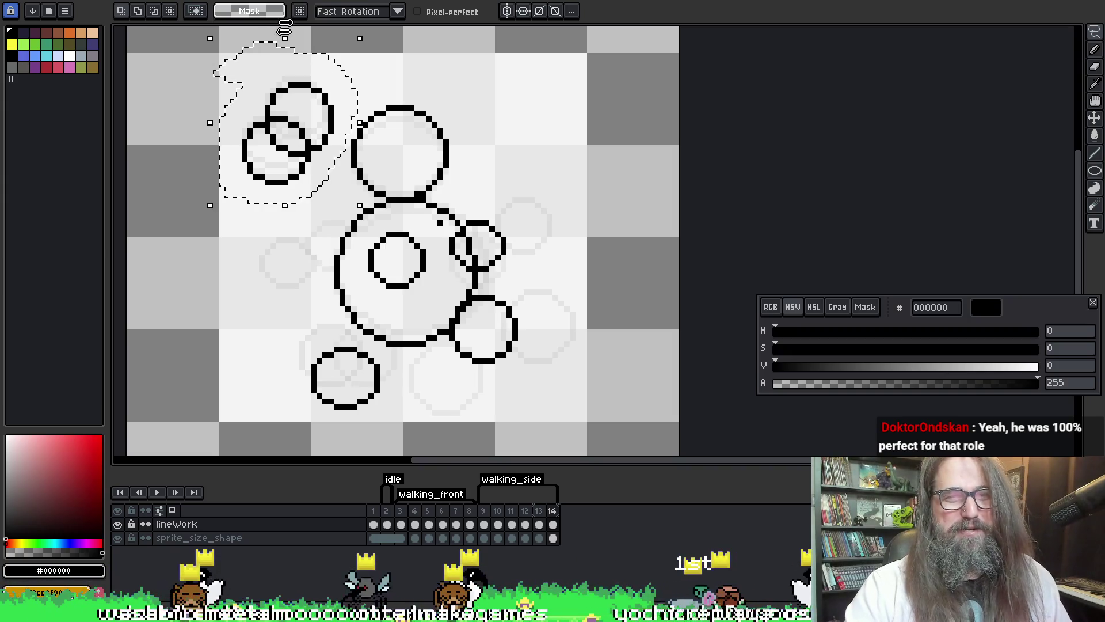
- Nudge frame 14's head circles down, replay the walk cycle, and select frames 9–14
{"action": "key", "text": "Down"}
{"action": "key", "text": "Down"}
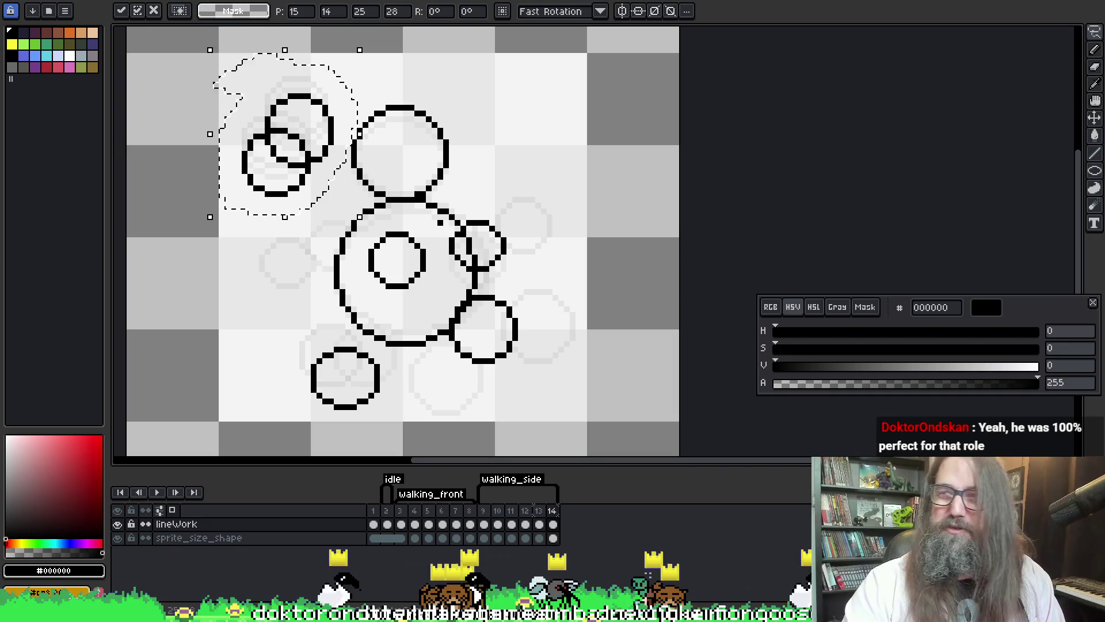
{"action": "key", "text": "Return"}
{"action": "key", "text": "Return"}
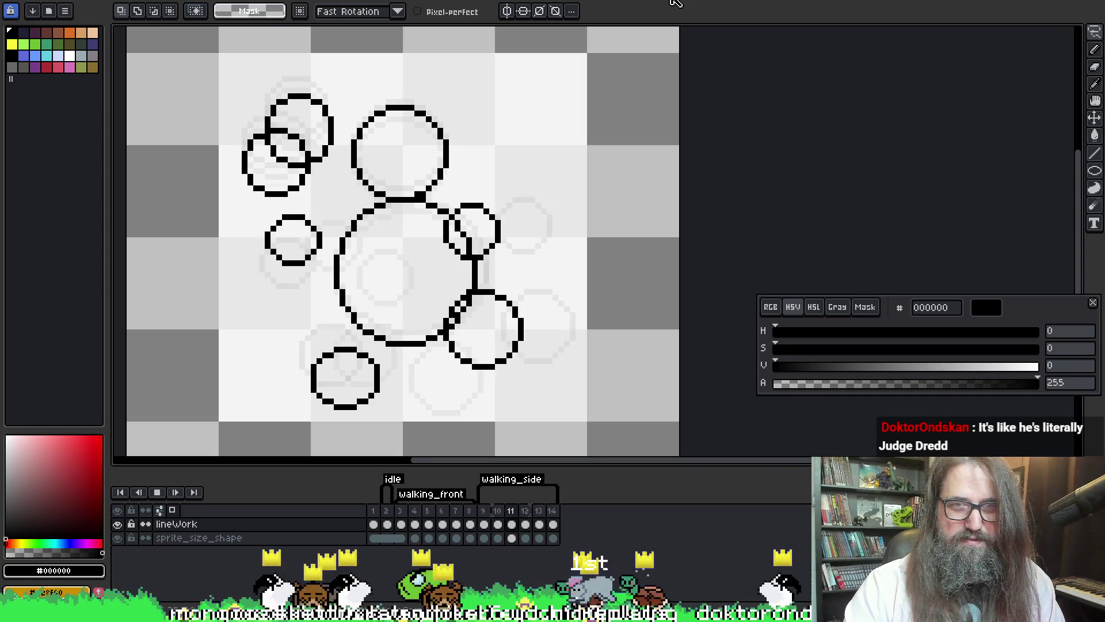
{"action": "key", "text": "Return"}
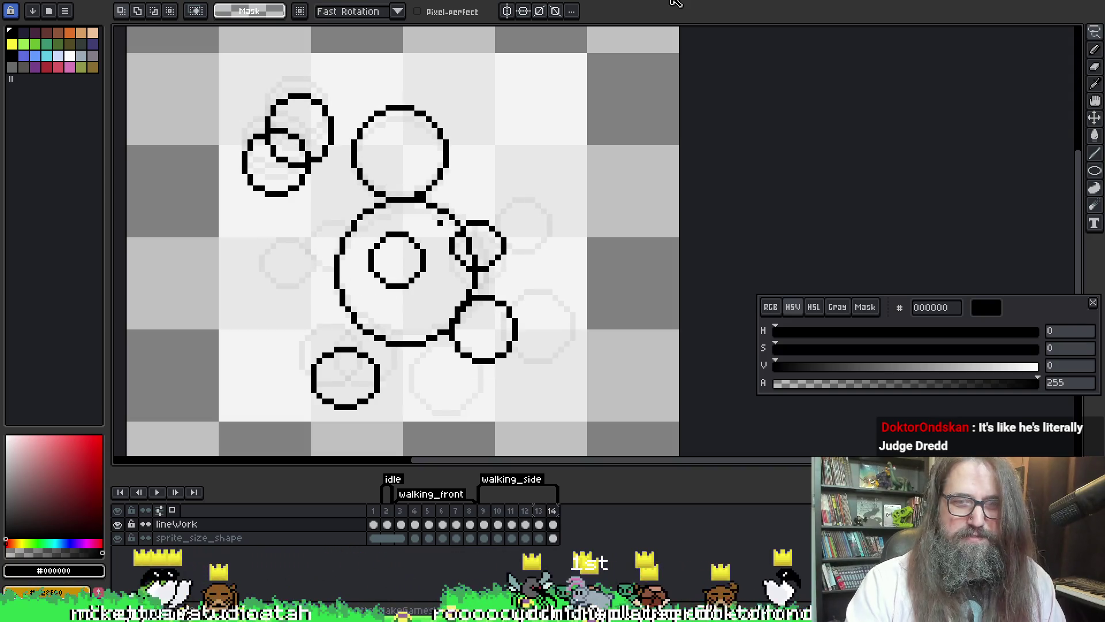
{"action": "left_click_drag", "start_coordinate": [483, 510], "coordinate": [538, 510]}
{"action": "left_click", "coordinate": [552, 511], "text": "shift"}
- Set the frame duration of frames 9–14 to 100
{"action": "right_click", "coordinate": [552, 510]}
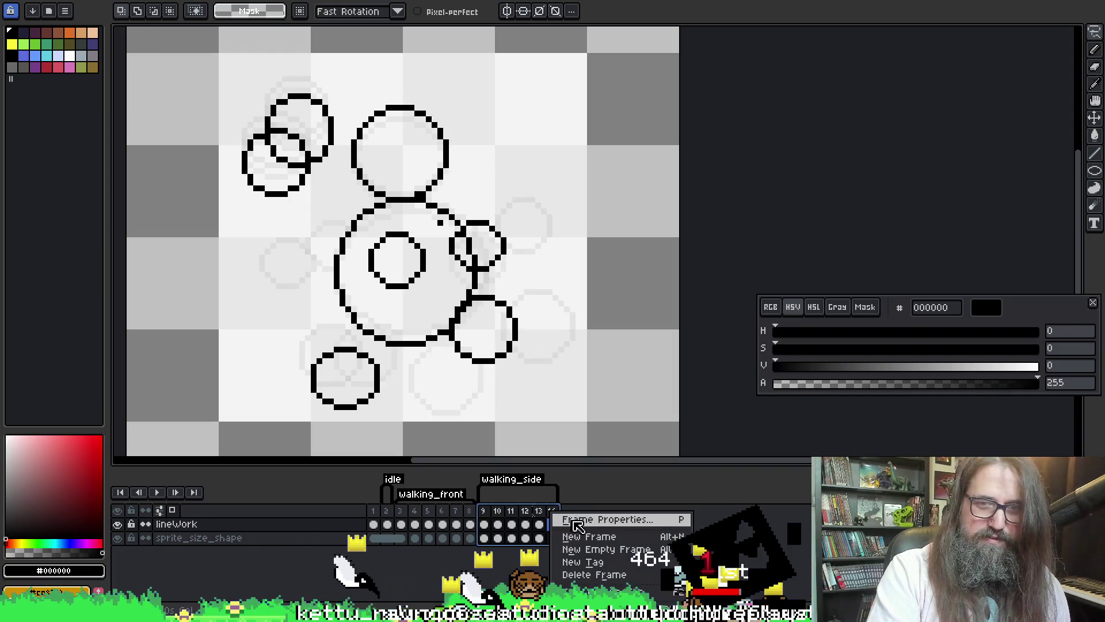
{"action": "left_click", "coordinate": [575, 517]}
{"action": "type", "text": "100"}
{"action": "key", "text": "Return"}
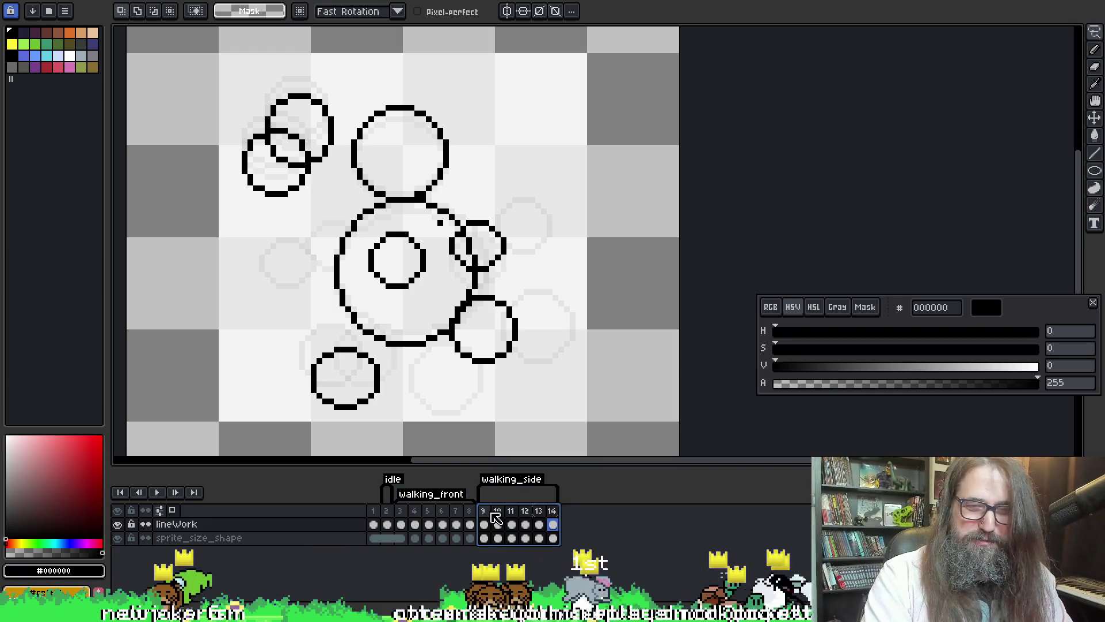
- Preview the walking_side animation from its first frame
{"action": "key", "text": "Return"}
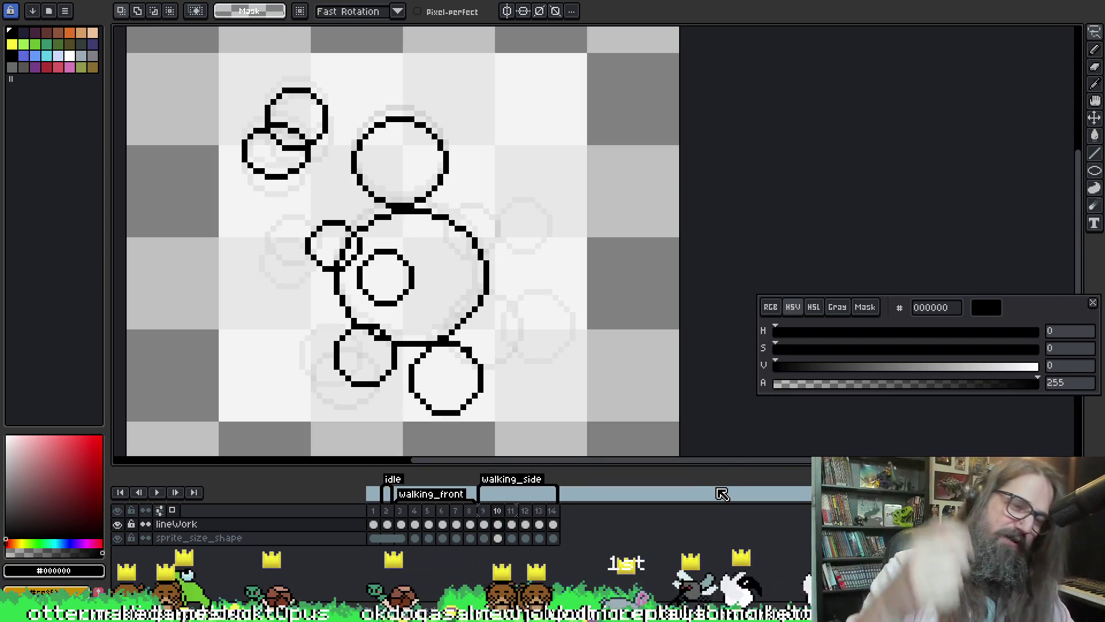
{"action": "key", "text": "Return"}
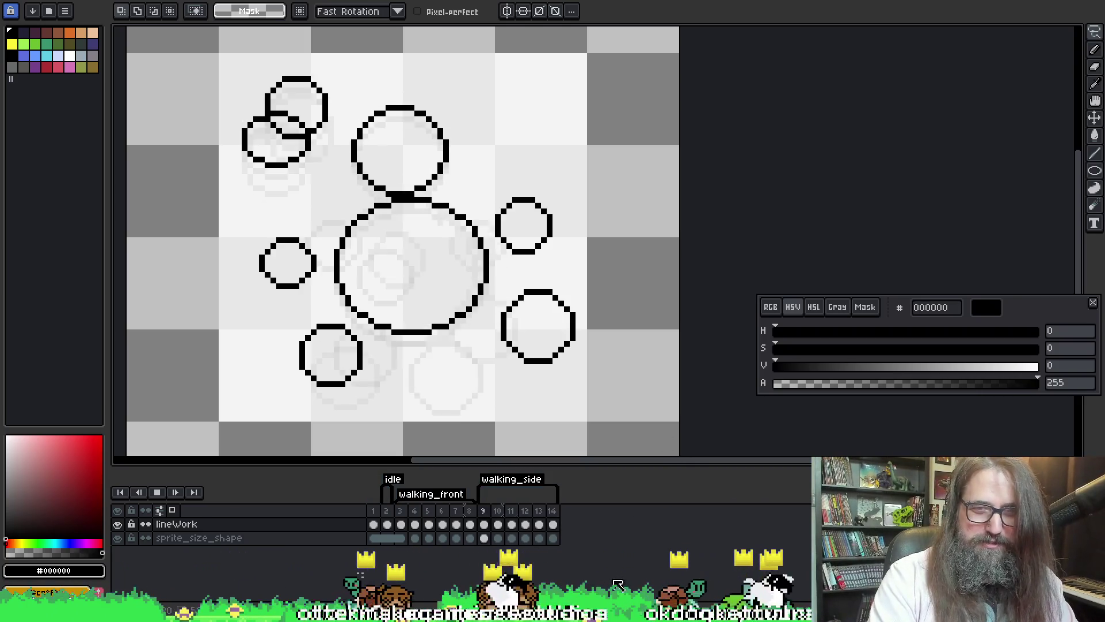
{"action": "key", "text": "Return"}
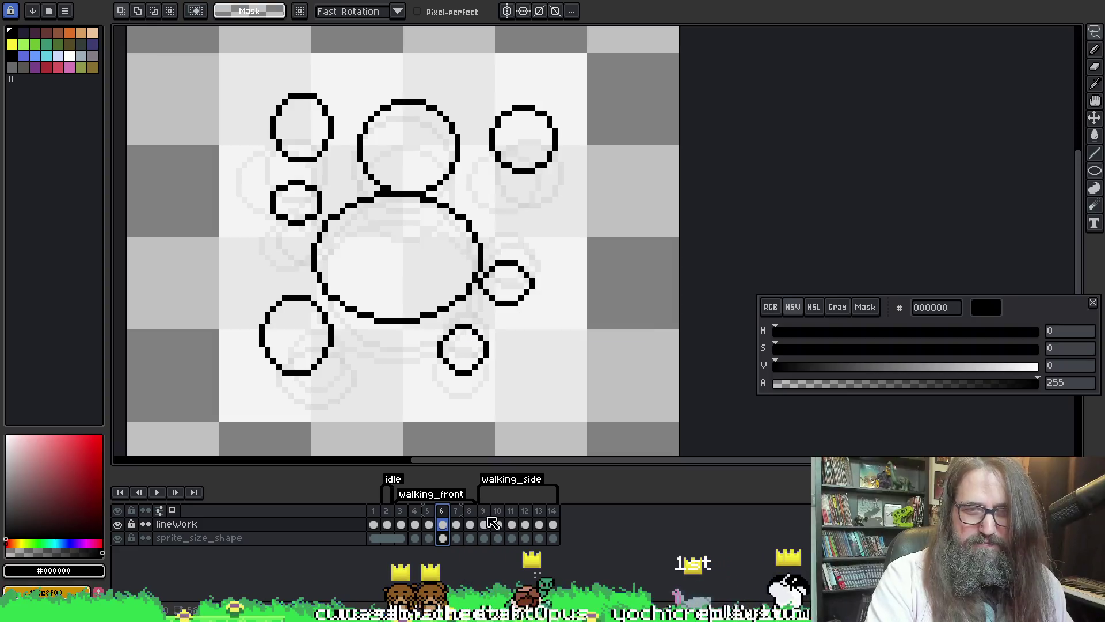
- Change the duration of frames 9–14 to 200 ms
{"action": "left_click", "coordinate": [484, 524]}
{"action": "left_click", "coordinate": [497, 520]}
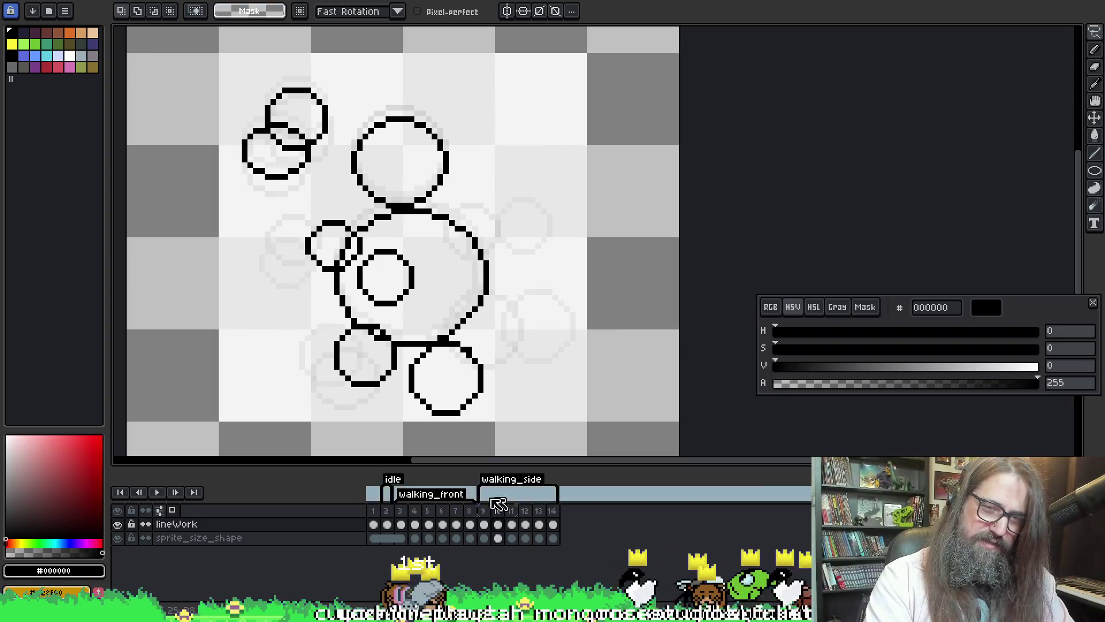
{"action": "left_click_drag", "start_coordinate": [483, 524], "coordinate": [552, 538]}
{"action": "right_click", "coordinate": [552, 510]}
{"action": "left_click", "coordinate": [633, 518]}
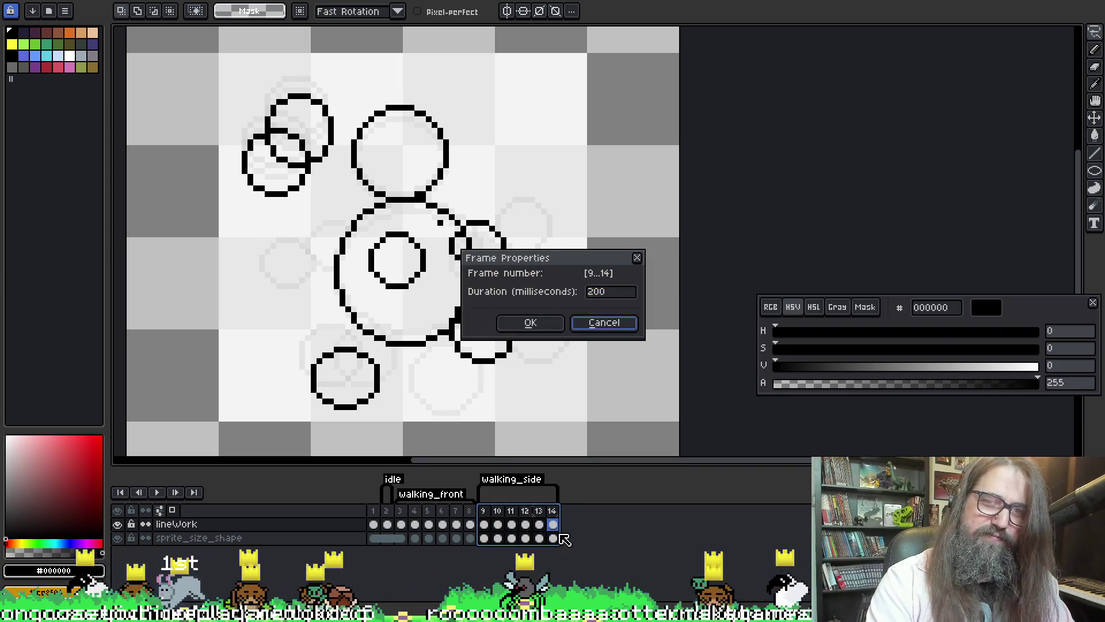
{"action": "left_click", "coordinate": [606, 292]}
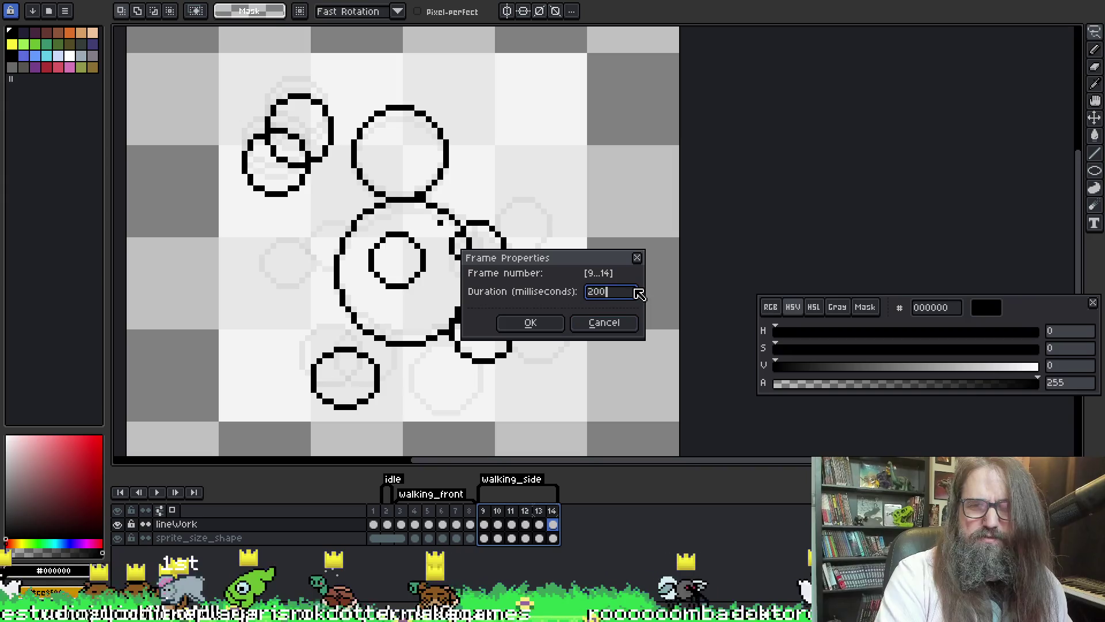
{"action": "key", "text": "Return"}
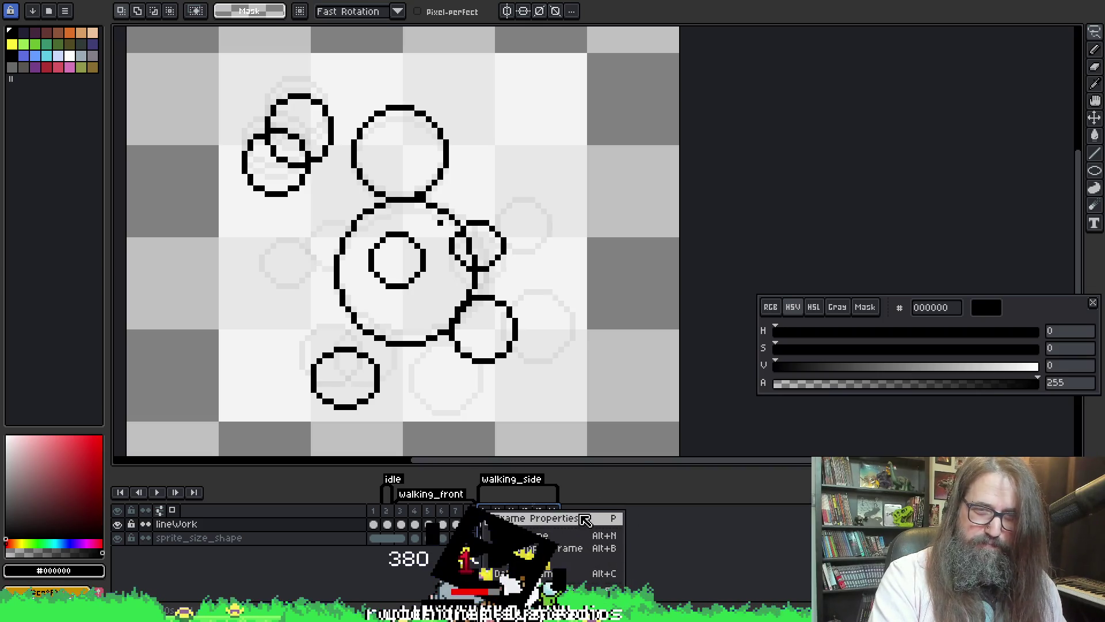
- Replay the walk cycle with the new timing, then view frame 2's bunny
{"action": "left_click", "coordinate": [585, 519]}
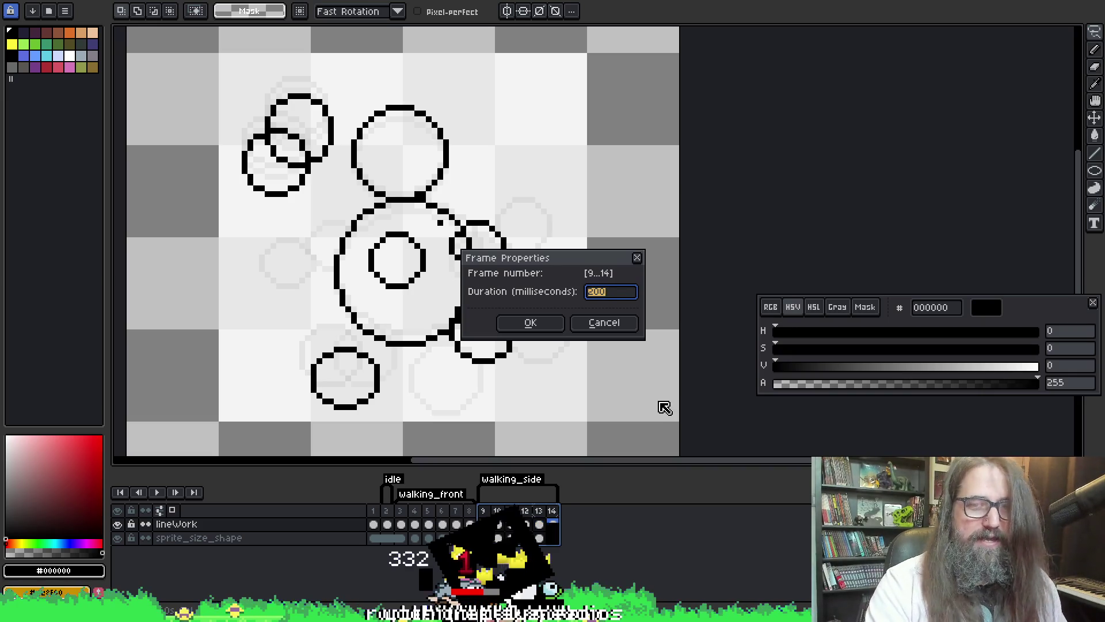
{"action": "key", "text": "Return"}
{"action": "key", "text": "Return"}
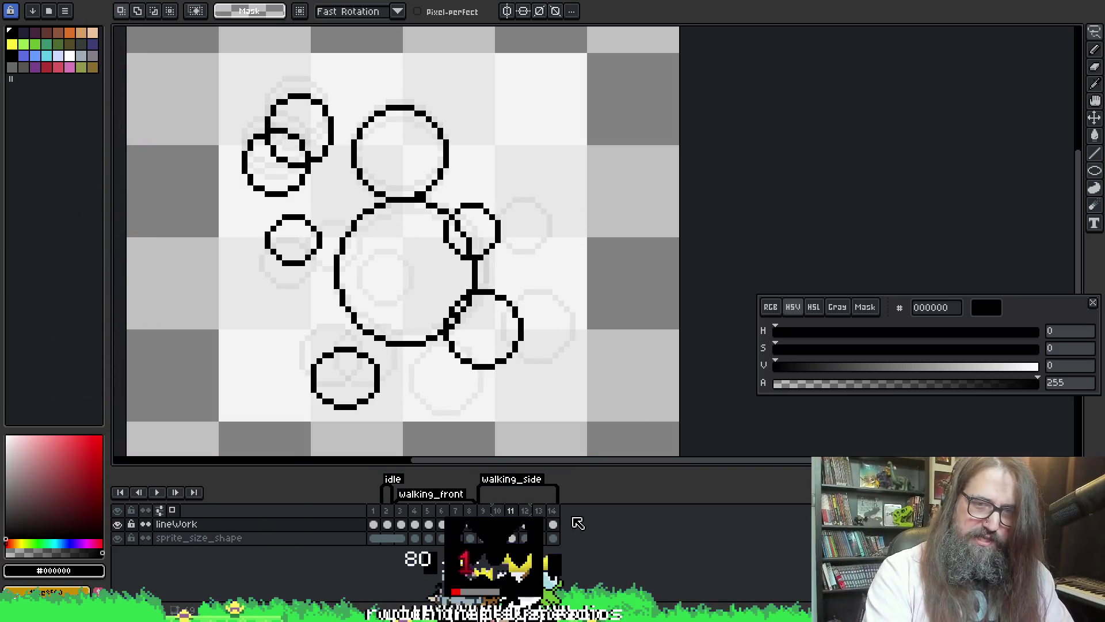
{"action": "left_click", "coordinate": [555, 519]}
{"action": "left_click", "coordinate": [556, 520]}
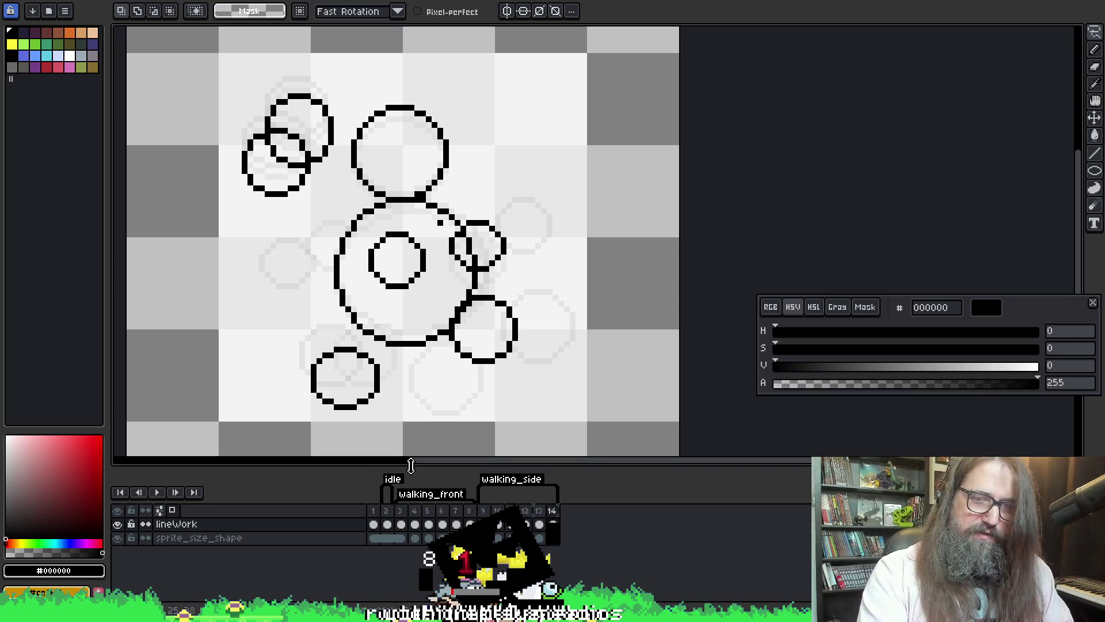
{"action": "left_click", "coordinate": [390, 513]}
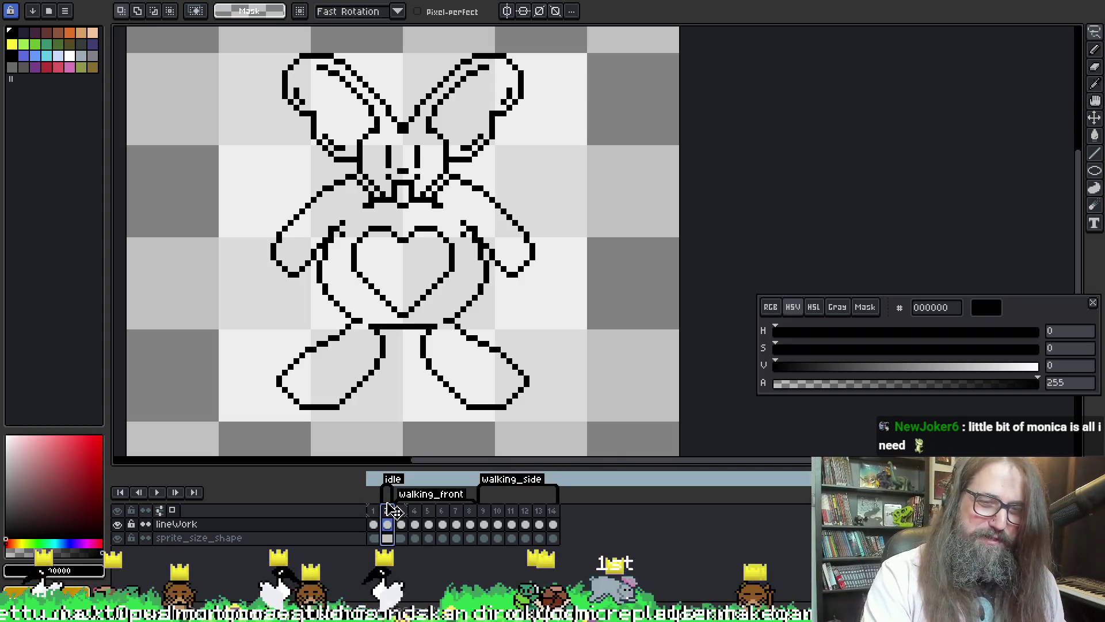
- Insert a new frame after frame 2 and select frame 3's lineWork cel
{"action": "right_click", "coordinate": [384, 540]}
{"action": "left_click", "coordinate": [796, 553]}
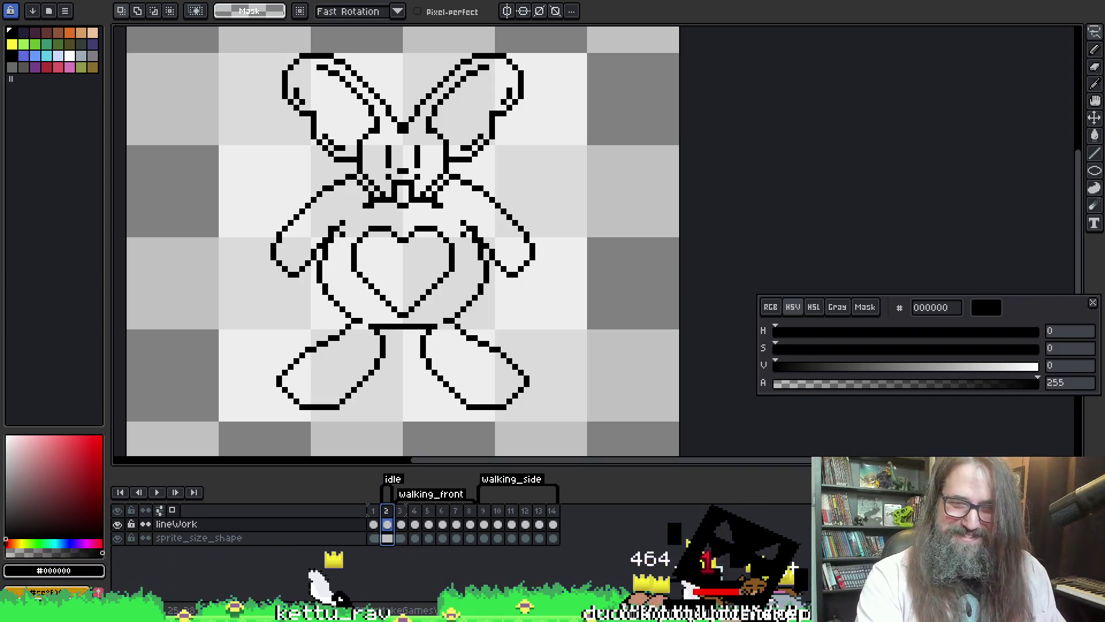
{"action": "key", "text": "alt+n"}
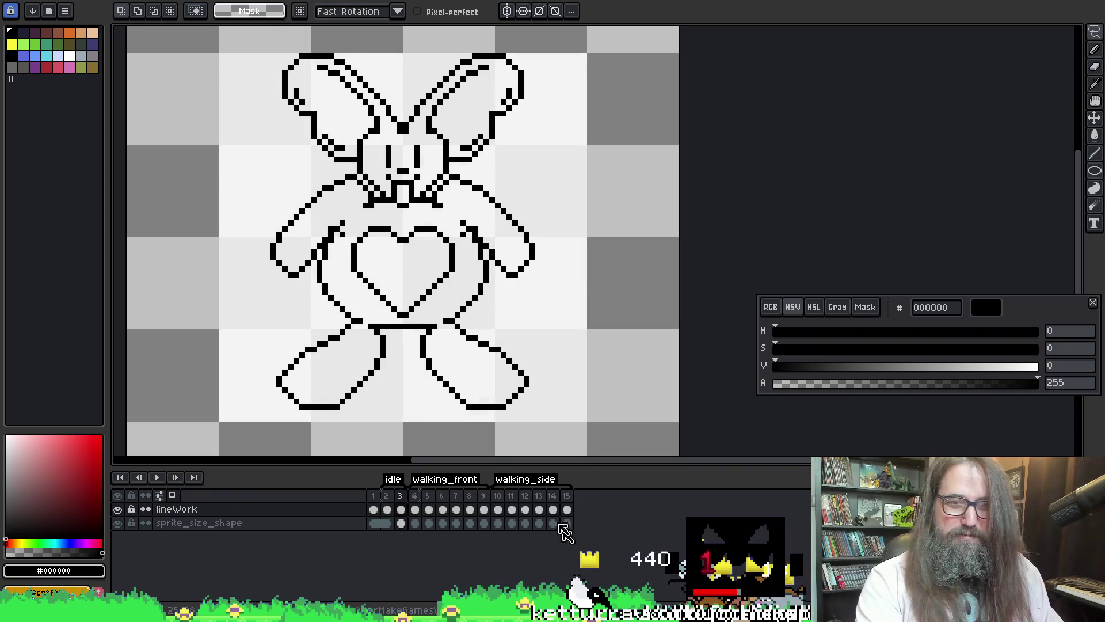
{"action": "left_click", "coordinate": [385, 520]}
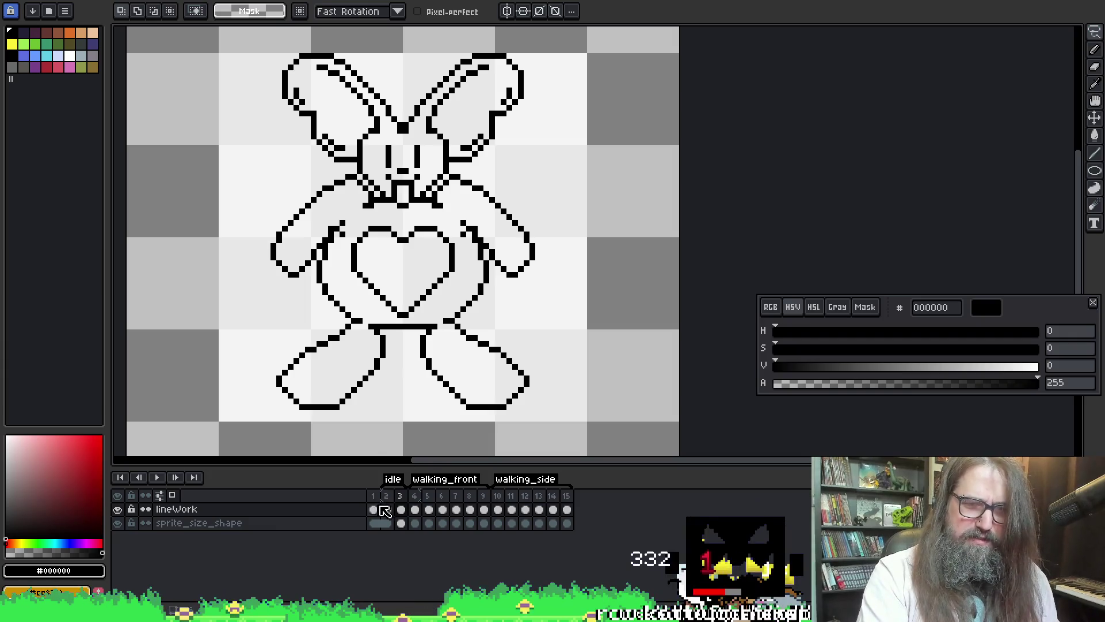
{"action": "left_click", "coordinate": [401, 510]}
- Clear the copied line art from frame 3 and switch to the Ellipse tool
{"action": "key", "text": "Delete"}
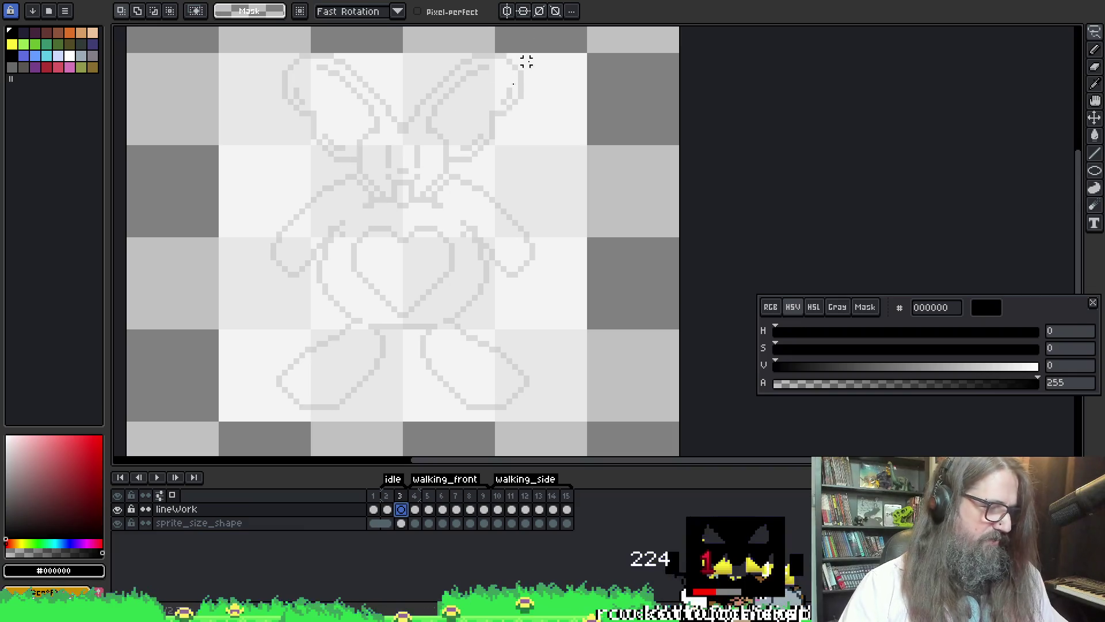
{"action": "key", "text": "u"}
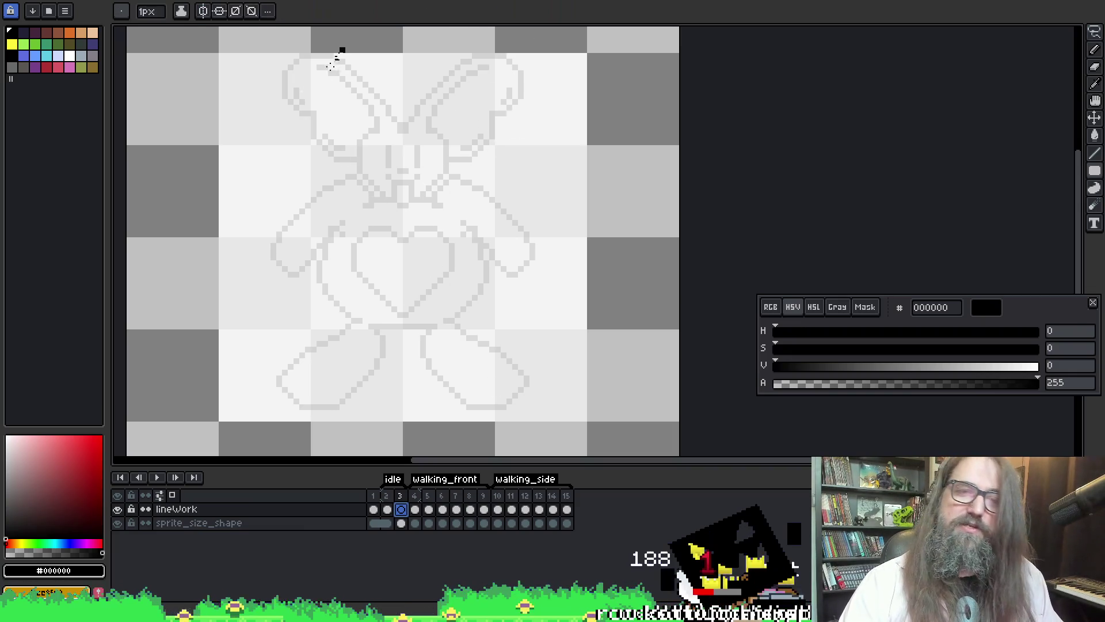
{"action": "left_click_drag", "start_coordinate": [340, 102], "coordinate": [452, 217]}
{"action": "key", "text": "ctrl+z"}
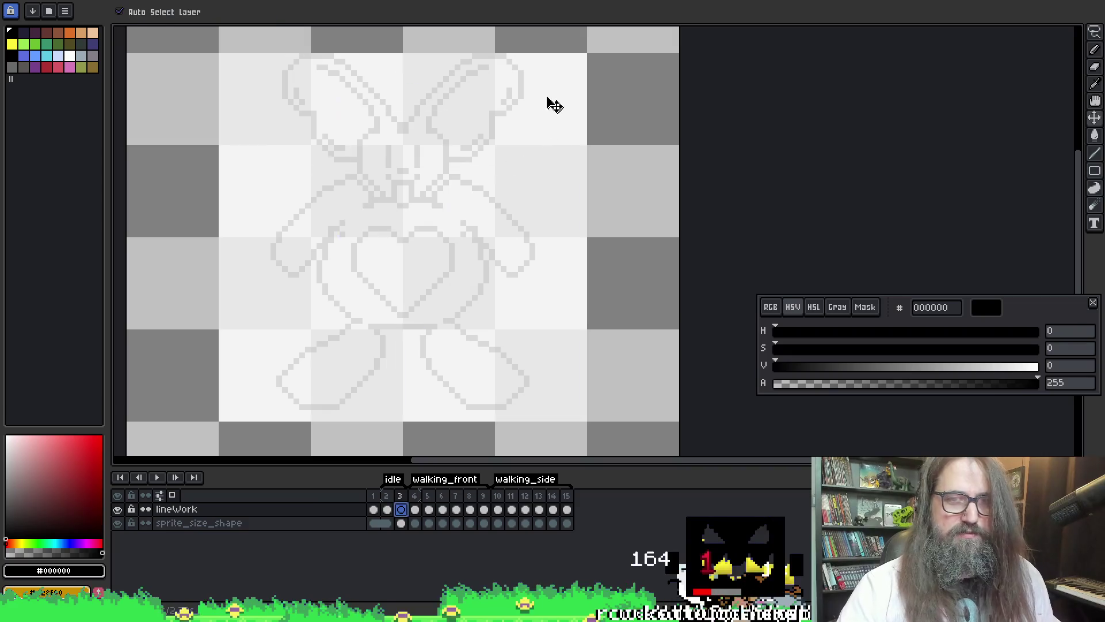
{"action": "key", "text": "u"}
{"action": "left_click_drag", "start_coordinate": [337, 107], "coordinate": [443, 263]}
{"action": "key", "text": "ctrl+z"}
- After undoing several trial head and body ellipses, draw the black head circle
{"action": "mouse_move", "coordinate": [347, 107]}
{"action": "left_mouse_down"}
{"action": "mouse_move", "coordinate": [444, 202]}
{"action": "mouse_move", "coordinate": [437, 210]}
{"action": "mouse_move", "coordinate": [433, 193]}
{"action": "mouse_move", "coordinate": [481, 224]}
{"action": "mouse_move", "coordinate": [446, 201]}
{"action": "left_mouse_up"}
{"action": "key", "text": "ctrl+z"}
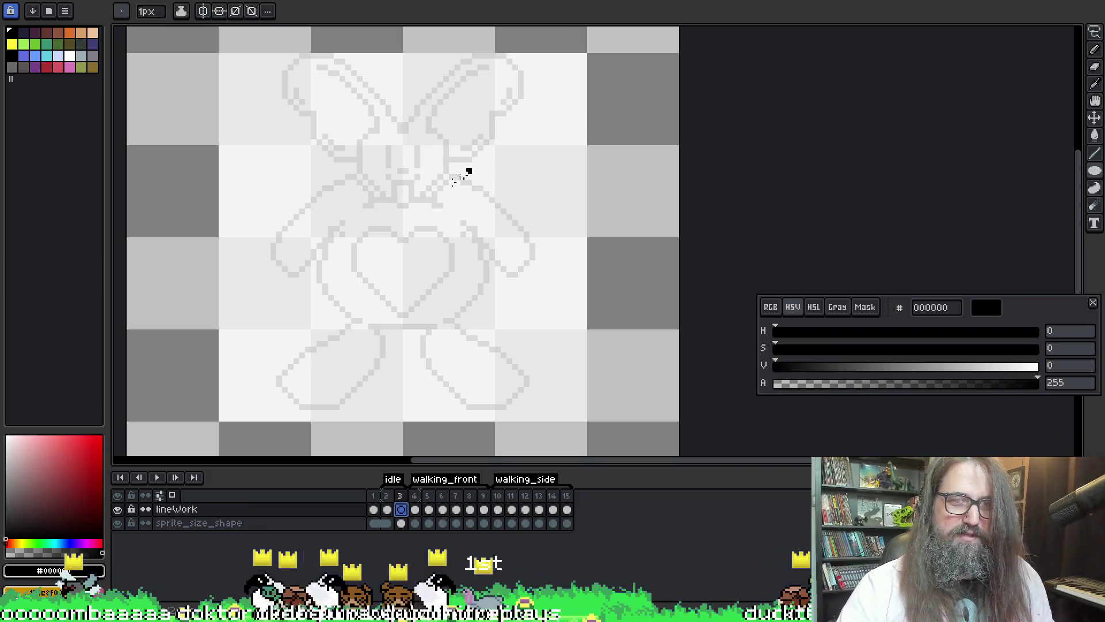
{"action": "mouse_move", "coordinate": [334, 180]}
{"action": "left_mouse_down"}
{"action": "mouse_move", "coordinate": [468, 244]}
{"action": "mouse_move", "coordinate": [436, 333]}
{"action": "mouse_move", "coordinate": [481, 336]}
{"action": "mouse_move", "coordinate": [495, 323]}
{"action": "mouse_move", "coordinate": [466, 313]}
{"action": "mouse_move", "coordinate": [482, 316]}
{"action": "left_mouse_up"}
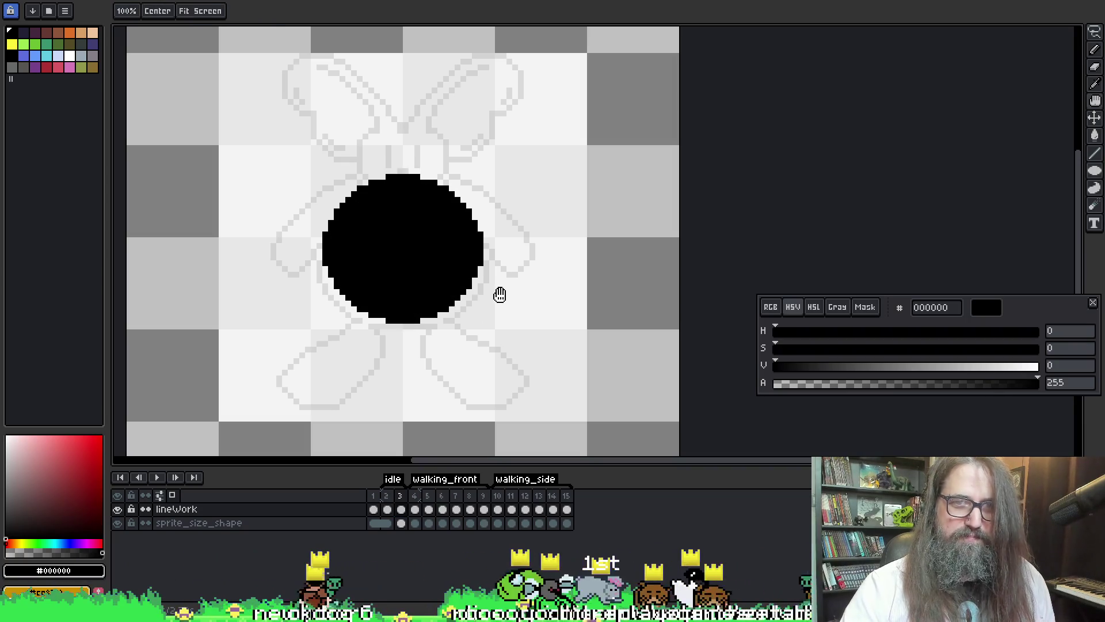
{"action": "key", "text": "ctrl+z"}
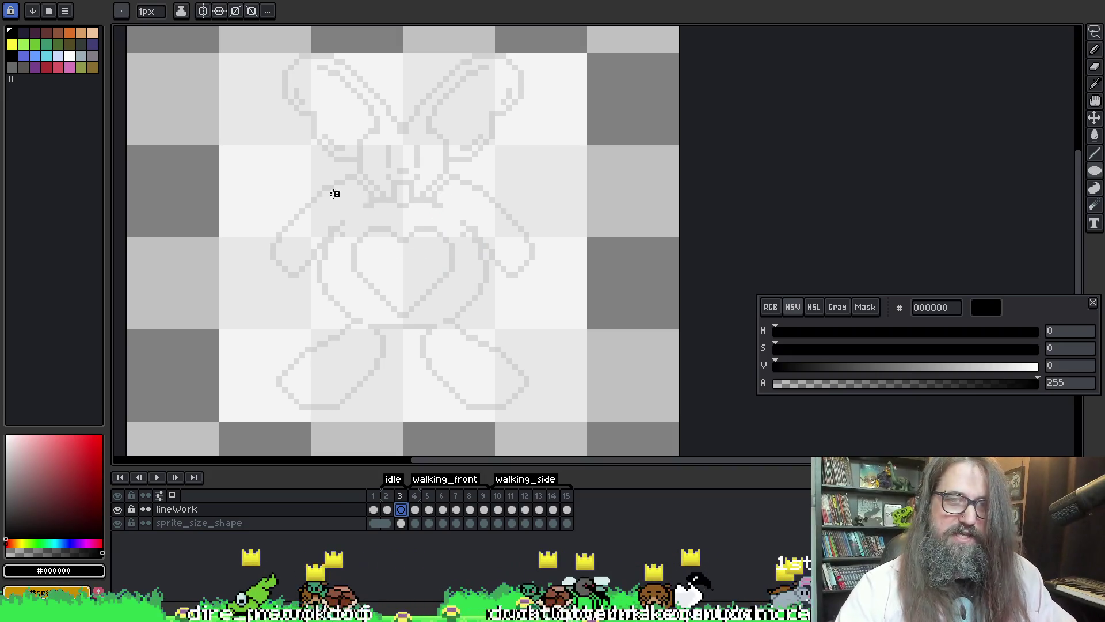
{"action": "left_click_drag", "start_coordinate": [344, 183], "coordinate": [424, 271]}
{"action": "key", "text": "ctrl+z"}
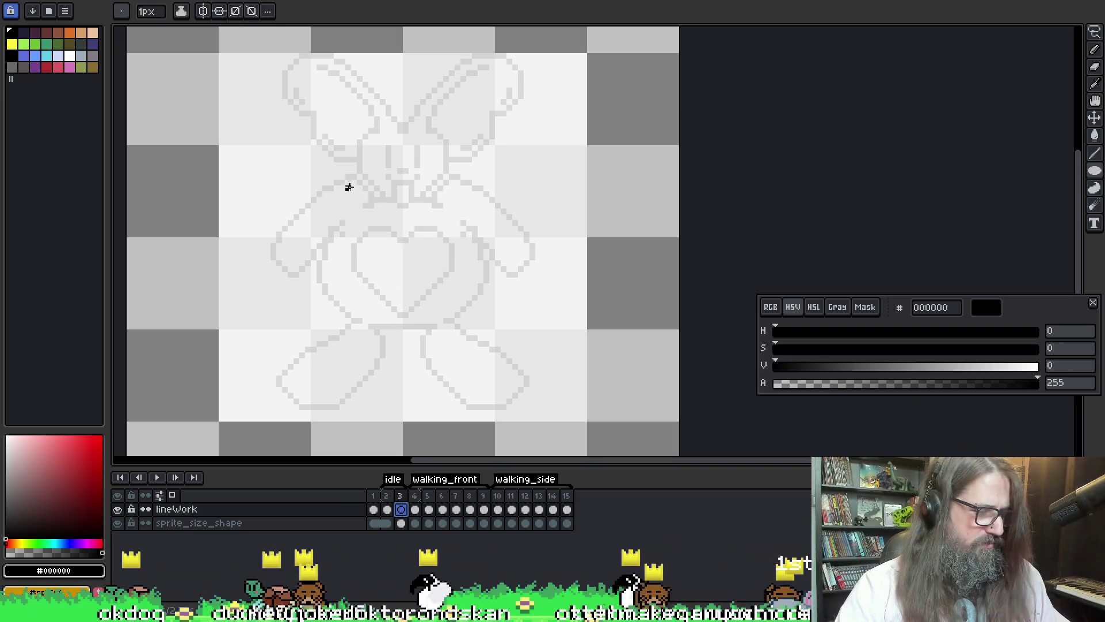
{"action": "mouse_move", "coordinate": [341, 193]}
{"action": "left_mouse_down"}
{"action": "mouse_move", "coordinate": [425, 270]}
{"action": "mouse_move", "coordinate": [419, 289]}
{"action": "mouse_move", "coordinate": [492, 328]}
{"action": "mouse_move", "coordinate": [456, 314]}
{"action": "mouse_move", "coordinate": [472, 319]}
{"action": "left_mouse_up"}
{"action": "key", "text": "ctrl+z"}
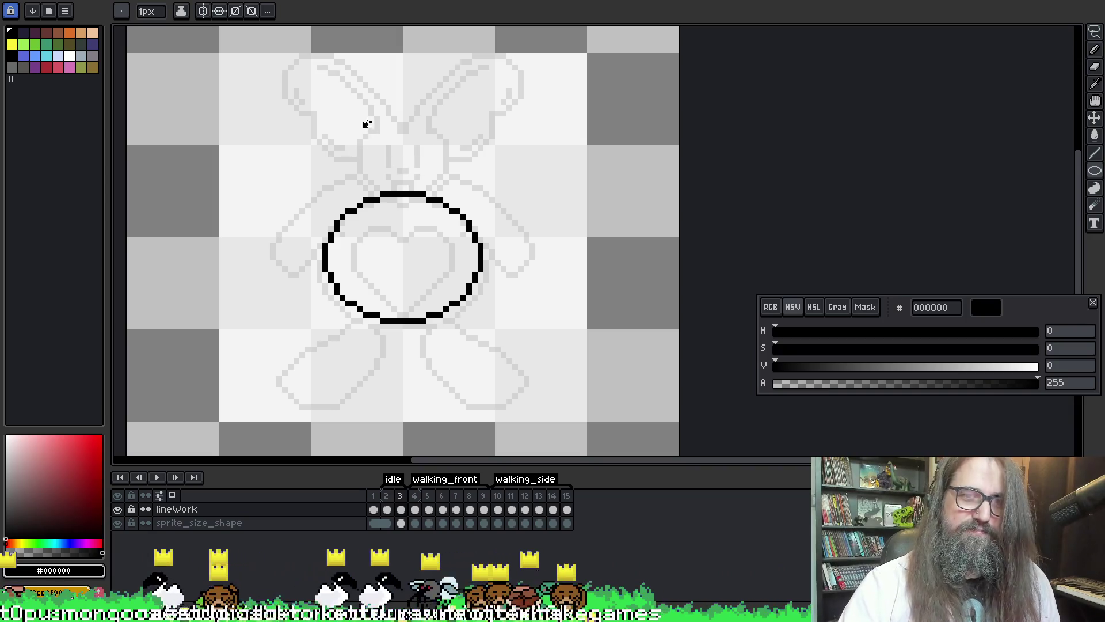
{"action": "mouse_move", "coordinate": [357, 111]}
{"action": "left_mouse_down"}
{"action": "mouse_move", "coordinate": [407, 209]}
{"action": "mouse_move", "coordinate": [453, 192]}
{"action": "mouse_move", "coordinate": [451, 182]}
{"action": "left_mouse_up"}
- Draw the right and left ear circles above the head
{"action": "mouse_move", "coordinate": [483, 51]}
{"action": "left_mouse_down"}
{"action": "mouse_move", "coordinate": [544, 110]}
{"action": "mouse_move", "coordinate": [474, 50]}
{"action": "mouse_move", "coordinate": [525, 128]}
{"action": "mouse_move", "coordinate": [481, 66]}
{"action": "mouse_move", "coordinate": [533, 116]}
{"action": "left_mouse_up"}
{"action": "mouse_move", "coordinate": [468, 48]}
{"action": "left_mouse_down"}
{"action": "mouse_move", "coordinate": [504, 103]}
{"action": "mouse_move", "coordinate": [541, 121]}
{"action": "left_mouse_up"}
{"action": "left_click_drag", "start_coordinate": [481, 55], "coordinate": [539, 115]}
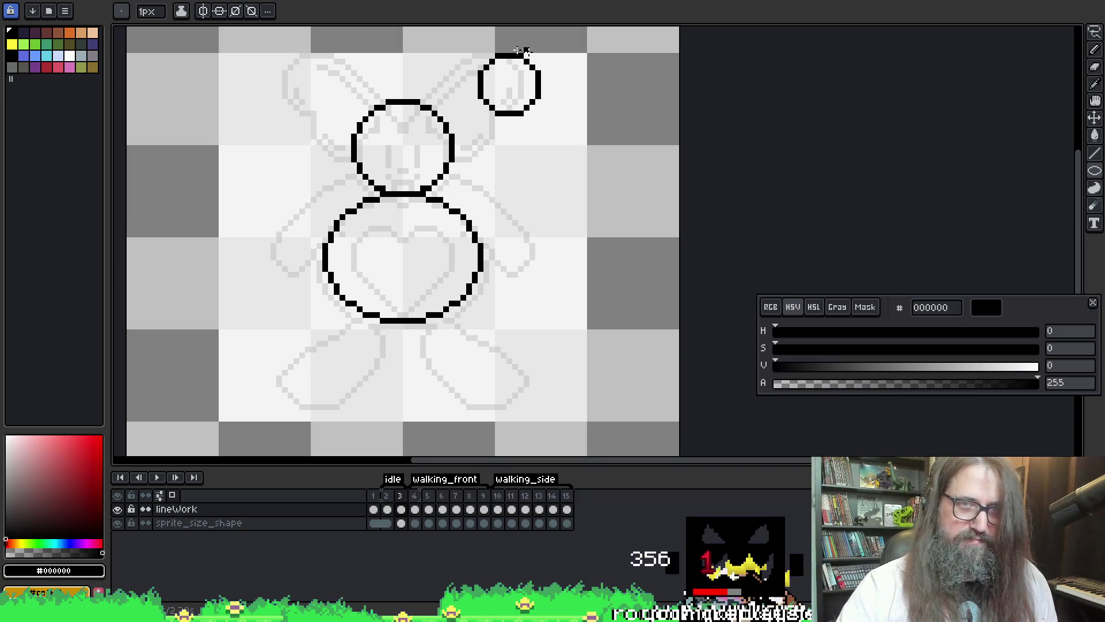
{"action": "left_click_drag", "start_coordinate": [277, 56], "coordinate": [349, 132]}
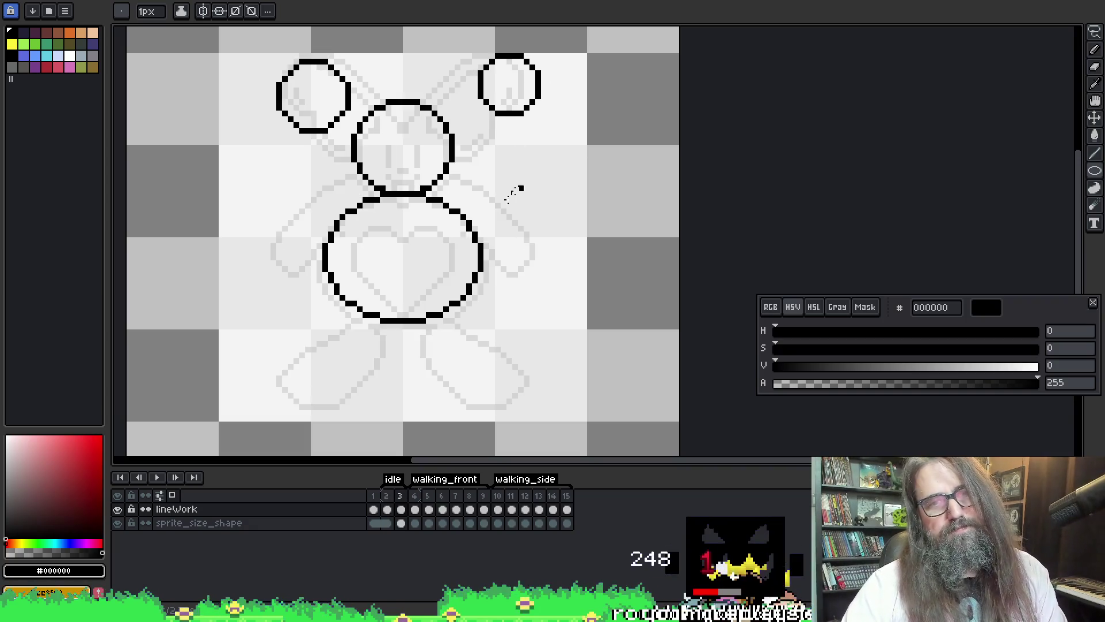
- Add the right hand oval beside the body, discard the left one, and select the right hand
{"action": "mouse_move", "coordinate": [487, 249]}
{"action": "left_mouse_down"}
{"action": "mouse_move", "coordinate": [545, 275]}
{"action": "mouse_move", "coordinate": [534, 299]}
{"action": "mouse_move", "coordinate": [538, 282]}
{"action": "mouse_move", "coordinate": [525, 279]}
{"action": "mouse_move", "coordinate": [538, 278]}
{"action": "left_mouse_up"}
{"action": "key", "text": "space"}
{"action": "mouse_move", "coordinate": [251, 227]}
{"action": "left_mouse_down"}
{"action": "mouse_move", "coordinate": [312, 306]}
{"action": "mouse_move", "coordinate": [297, 301]}
{"action": "mouse_move", "coordinate": [315, 281]}
{"action": "left_mouse_up"}
{"action": "key", "text": "space"}
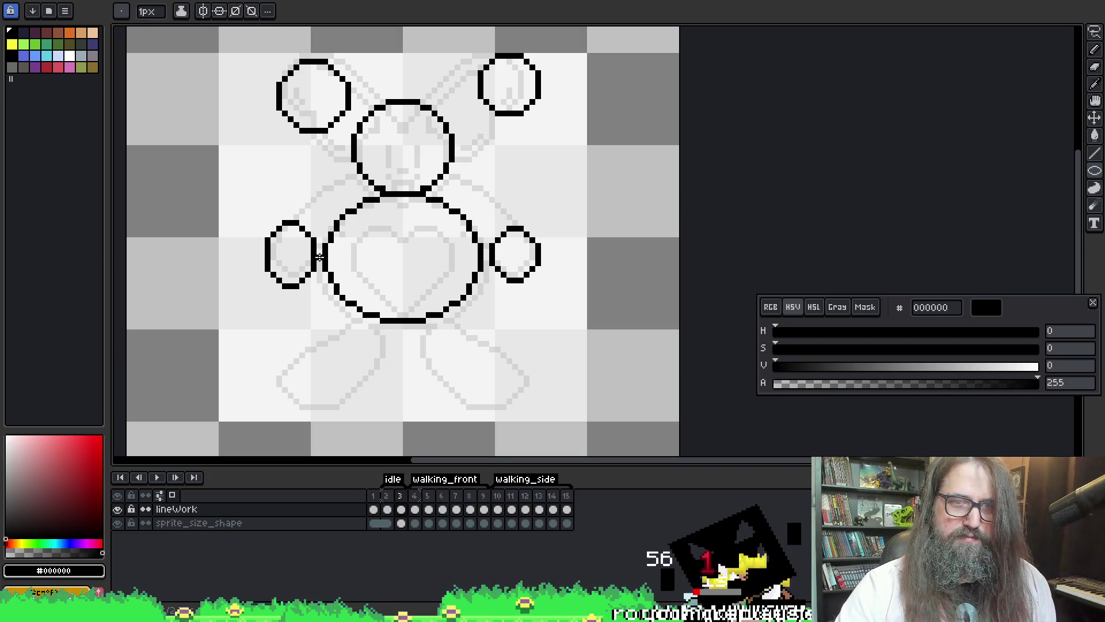
{"action": "key", "text": "ctrl+z"}
{"action": "key", "text": "r"}
{"action": "mouse_move", "coordinate": [584, 188]}
{"action": "left_mouse_down"}
{"action": "mouse_move", "coordinate": [487, 303]}
{"action": "mouse_move", "coordinate": [522, 267]}
{"action": "left_mouse_up"}
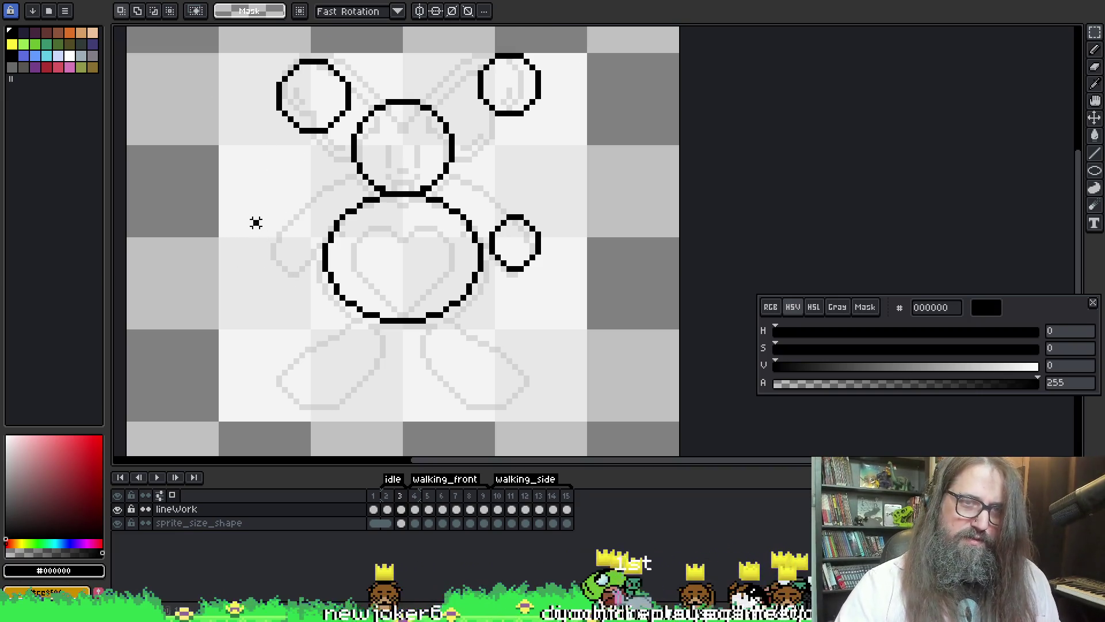
- Draw a small black left-hand oval outline left of the body, discarding filled attempts
{"action": "key", "text": "b"}
{"action": "left_click_drag", "start_coordinate": [256, 223], "coordinate": [314, 302]}
{"action": "key", "text": "ctrl+z"}
{"action": "left_click_drag", "start_coordinate": [401, 230], "coordinate": [340, 148]}
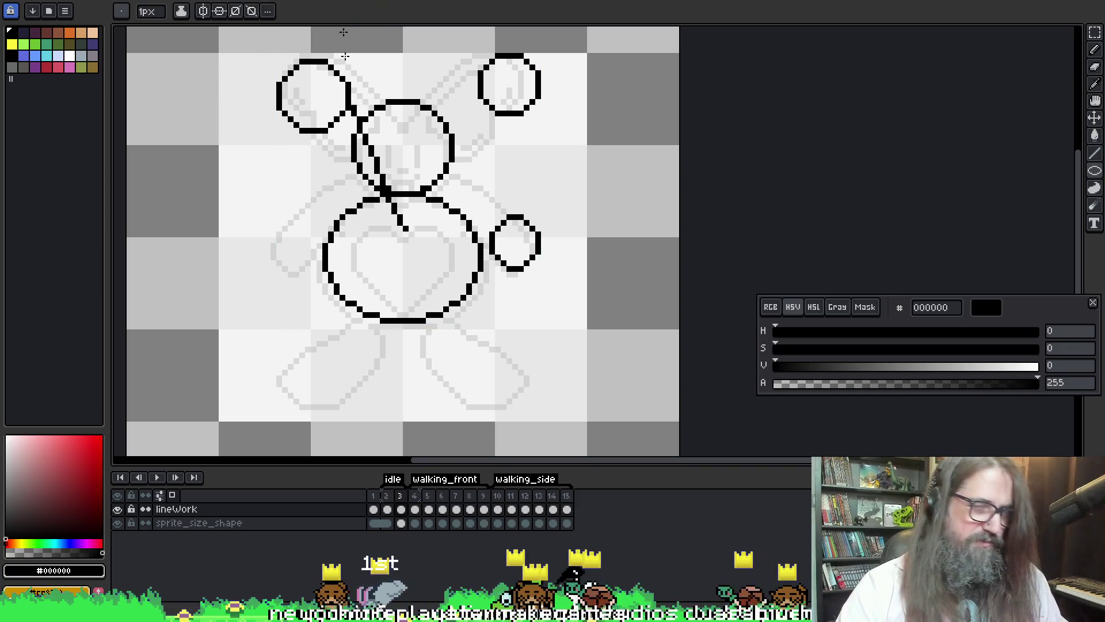
{"action": "key", "text": "ctrl+z"}
{"action": "left_click_drag", "start_coordinate": [326, 193], "coordinate": [353, 193]}
{"action": "mouse_move", "coordinate": [275, 215]}
{"action": "left_mouse_down"}
{"action": "mouse_move", "coordinate": [316, 277]}
{"action": "mouse_move", "coordinate": [338, 279]}
{"action": "mouse_move", "coordinate": [321, 269]}
{"action": "mouse_move", "coordinate": [343, 262]}
{"action": "left_mouse_up"}
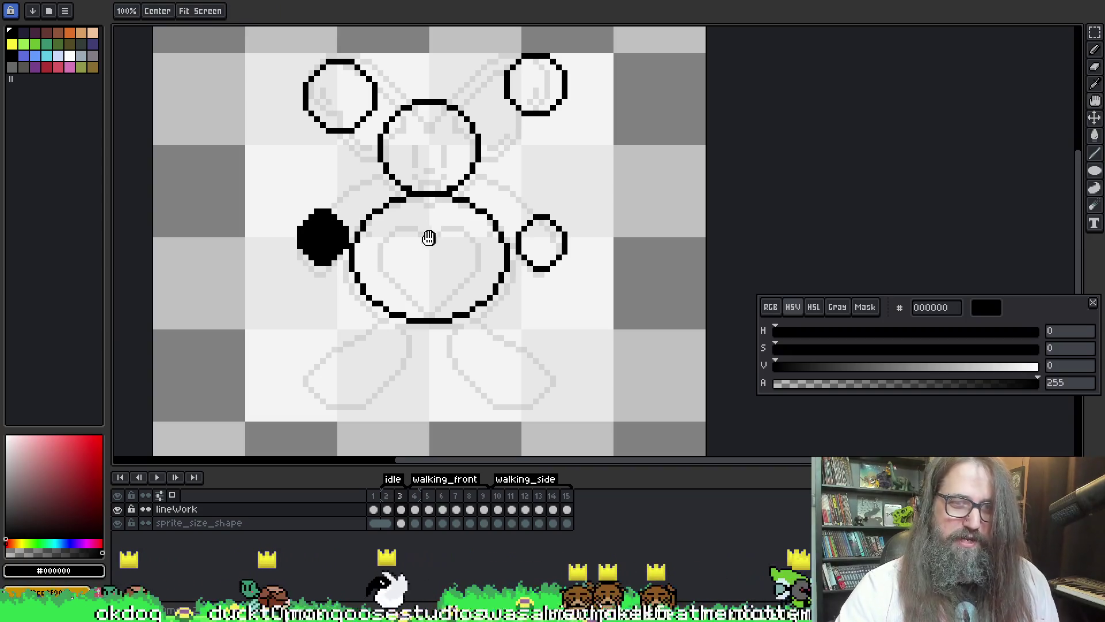
{"action": "key", "text": "ctrl+z"}
{"action": "mouse_move", "coordinate": [296, 222]}
{"action": "left_mouse_down"}
{"action": "mouse_move", "coordinate": [327, 271]}
{"action": "mouse_move", "coordinate": [345, 260]}
{"action": "left_mouse_up"}
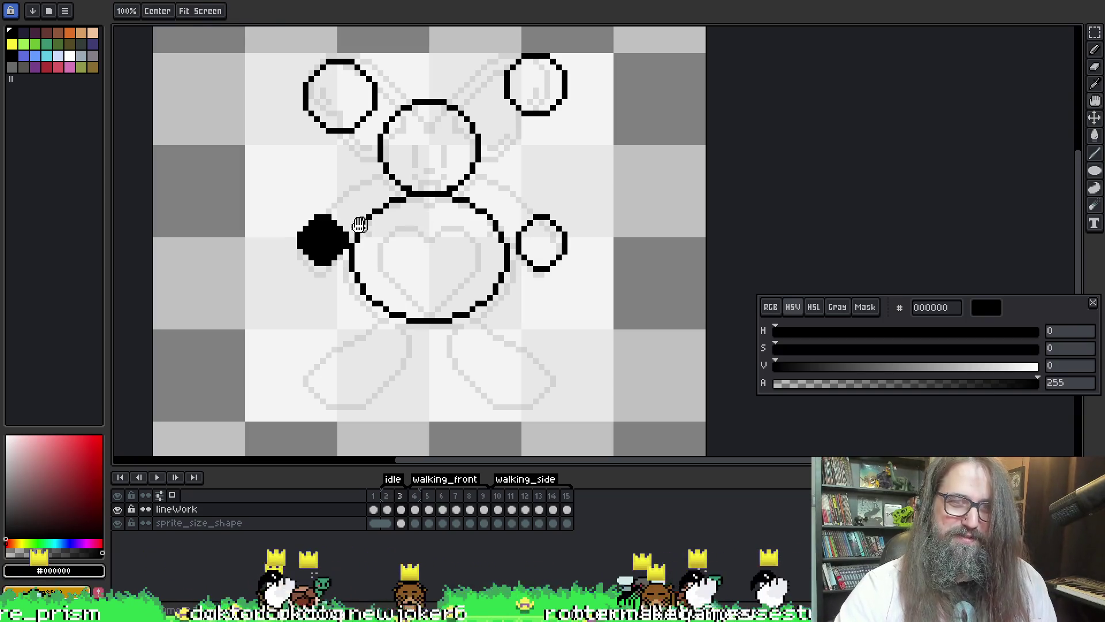
{"action": "key", "text": "ctrl+z"}
{"action": "mouse_move", "coordinate": [281, 220]}
{"action": "left_mouse_down"}
{"action": "mouse_move", "coordinate": [332, 275]}
{"action": "mouse_move", "coordinate": [346, 264]}
{"action": "left_mouse_up"}
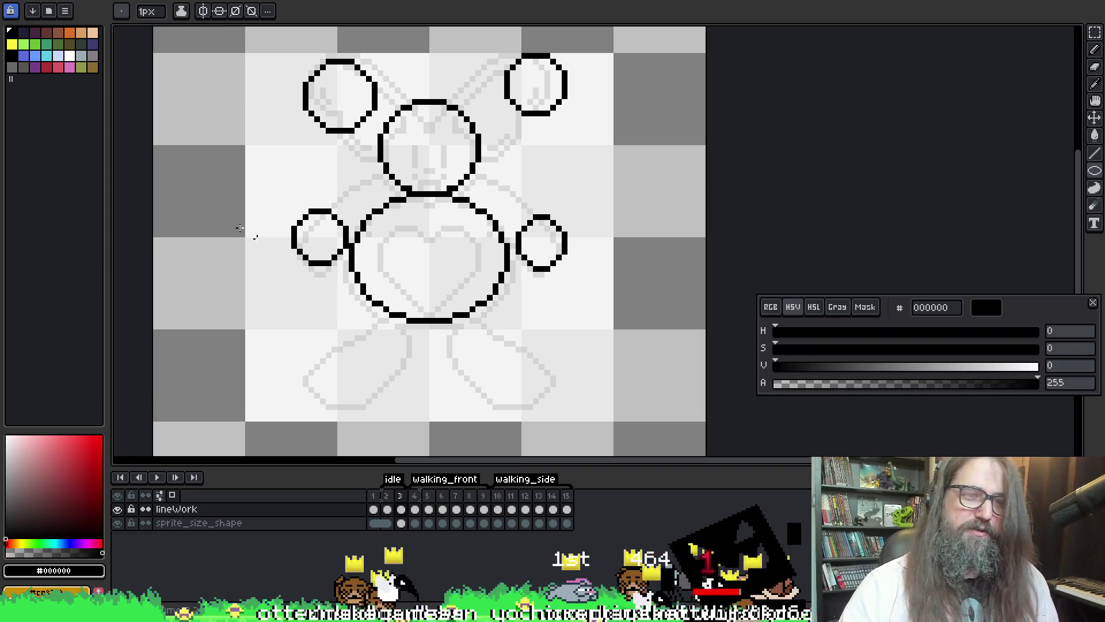
- Draw two wide foot ovals under the left and right legs
{"action": "left_click_drag", "start_coordinate": [292, 343], "coordinate": [399, 407]}
{"action": "key", "text": "ctrl+z"}
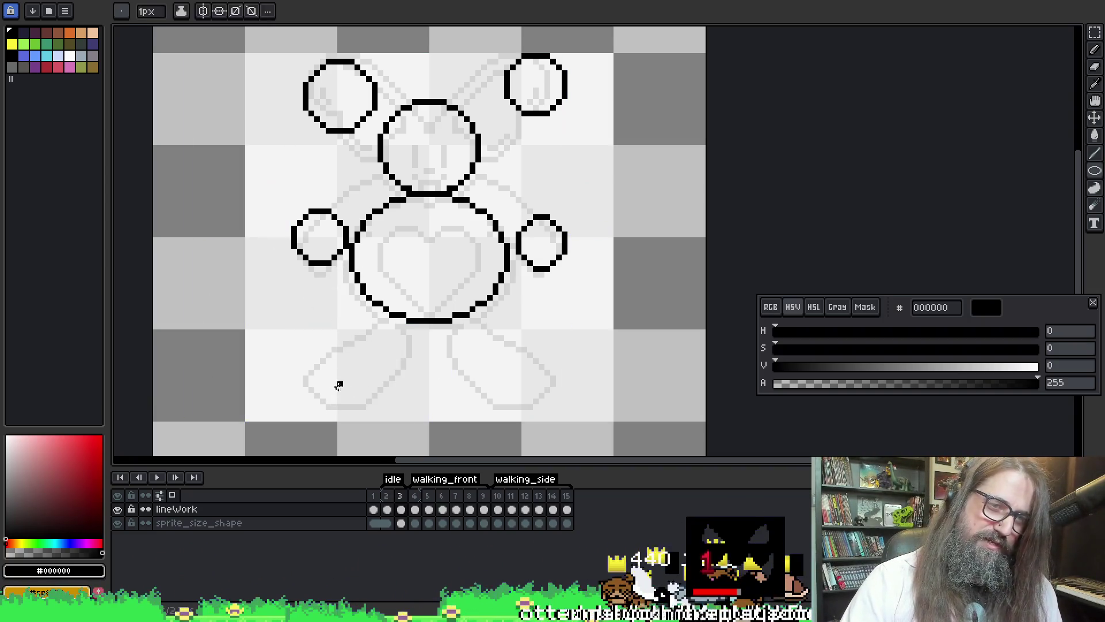
{"action": "left_click_drag", "start_coordinate": [300, 362], "coordinate": [380, 409]}
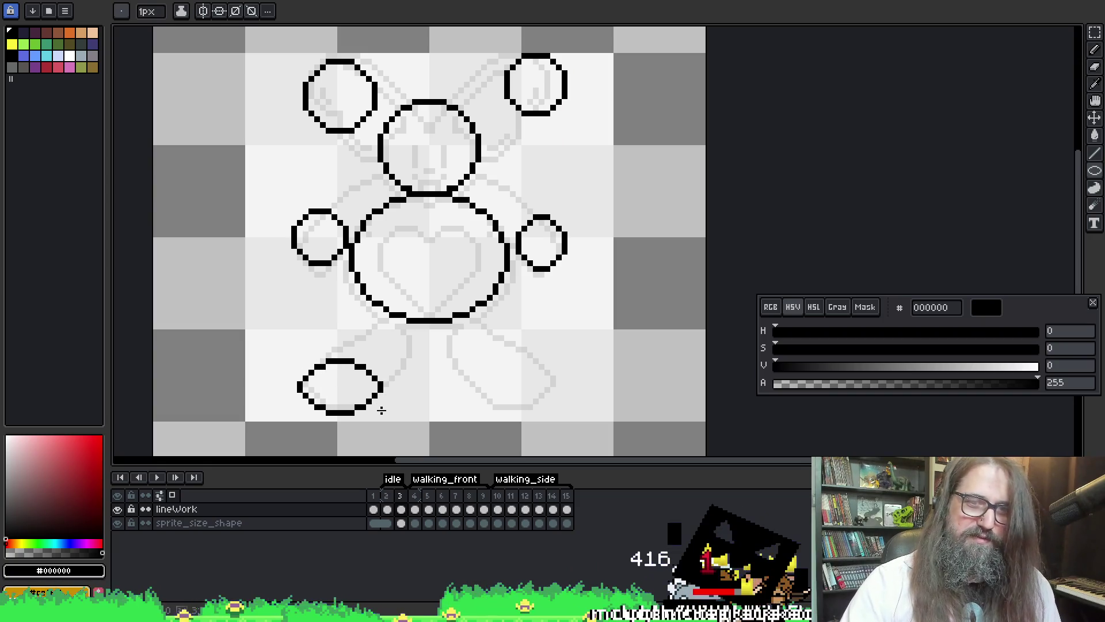
{"action": "left_click_drag", "start_coordinate": [569, 354], "coordinate": [476, 408]}
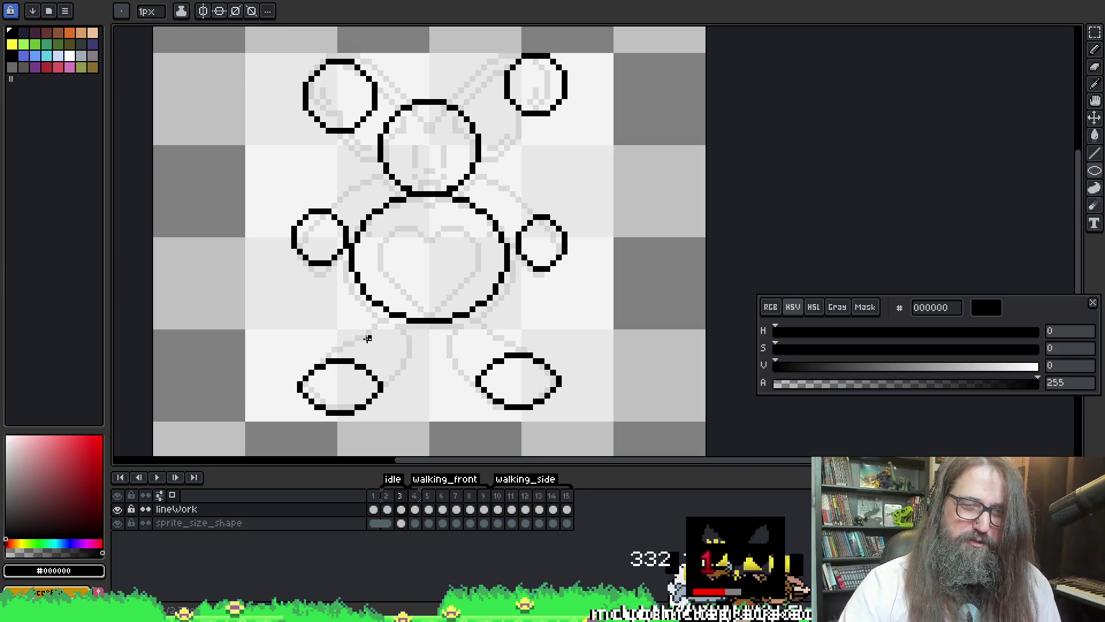
- Add two small leg circles under the body and compare with the finished line art
{"action": "left_click_drag", "start_coordinate": [369, 325], "coordinate": [415, 357]}
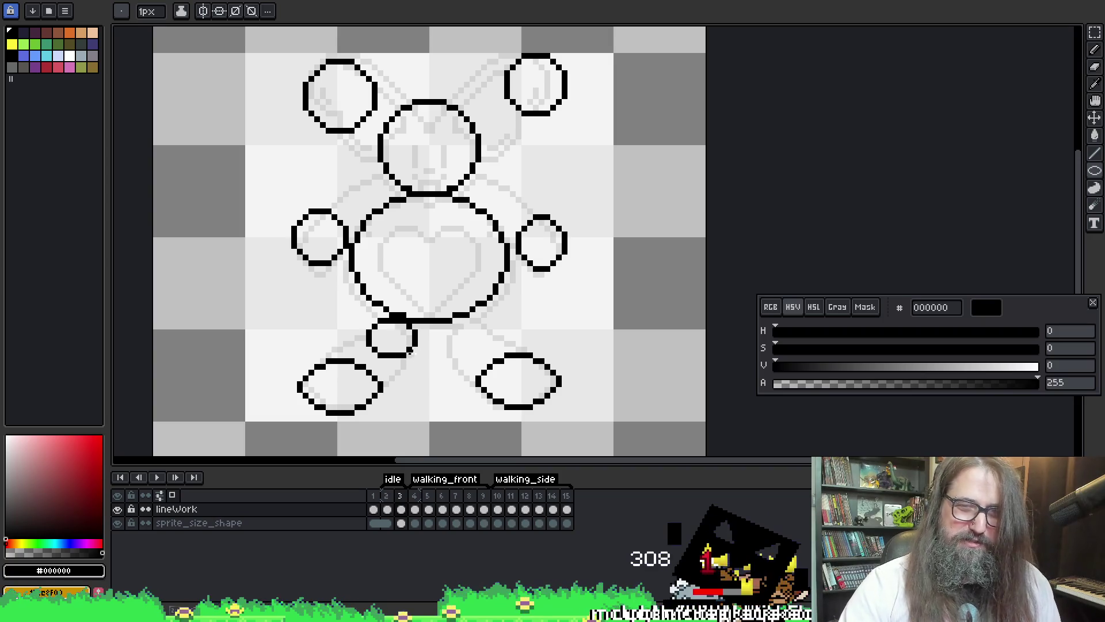
{"action": "left_click_drag", "start_coordinate": [439, 322], "coordinate": [485, 352]}
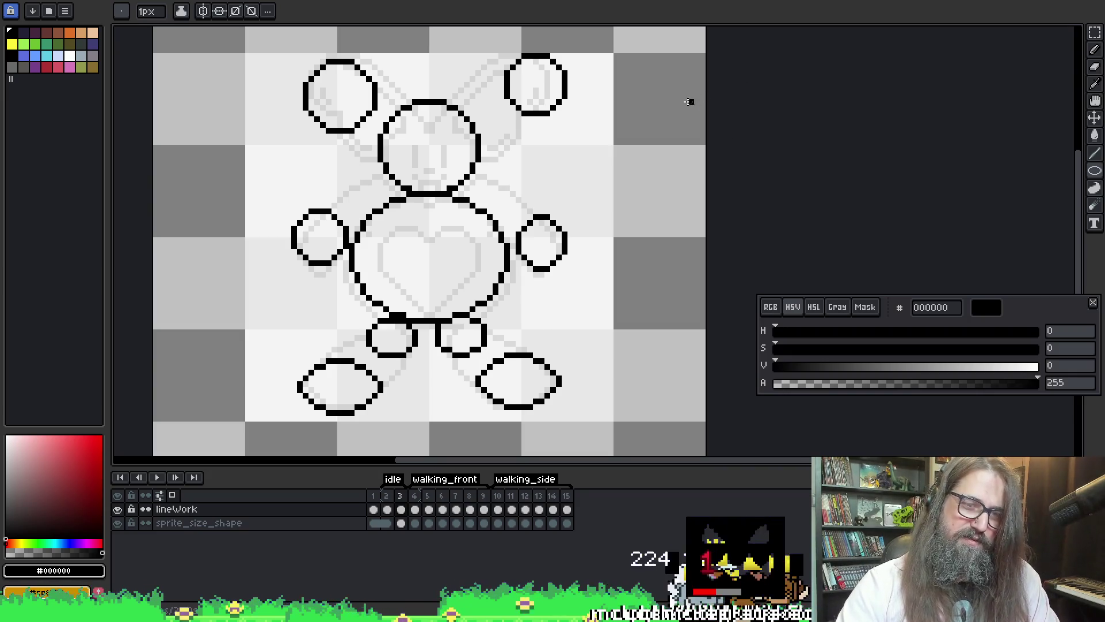
{"action": "key", "text": "Left"}
{"action": "key", "text": "Right"}
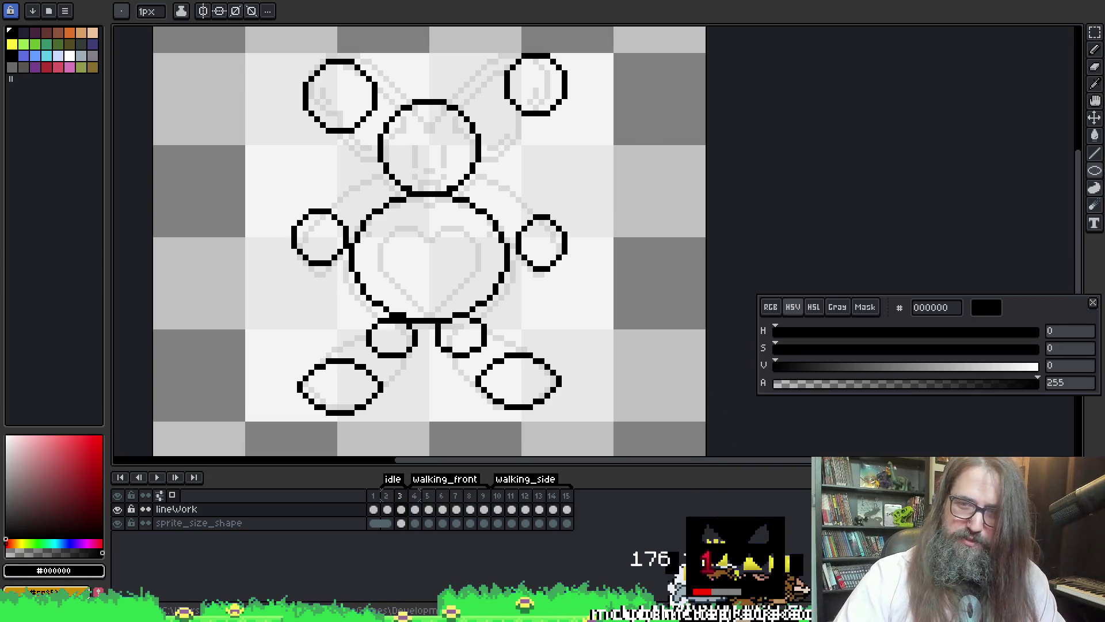
- Insert blank frame 4 and select its lineWork cel, discarding a test line
{"action": "key", "text": "alt+n"}
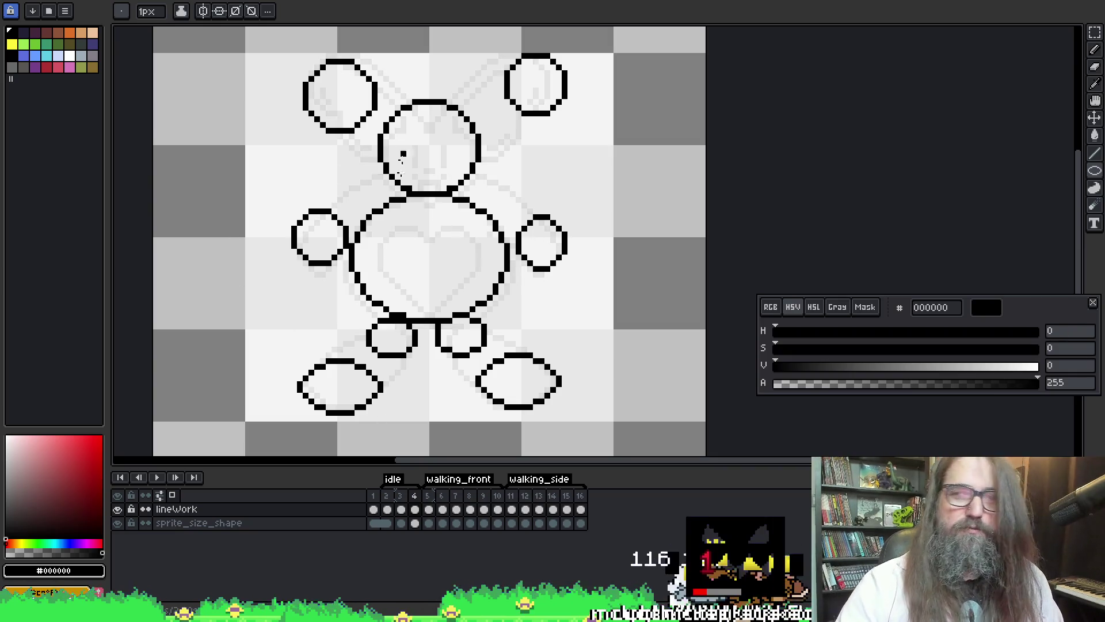
{"action": "left_click_drag", "start_coordinate": [489, 272], "coordinate": [496, 262]}
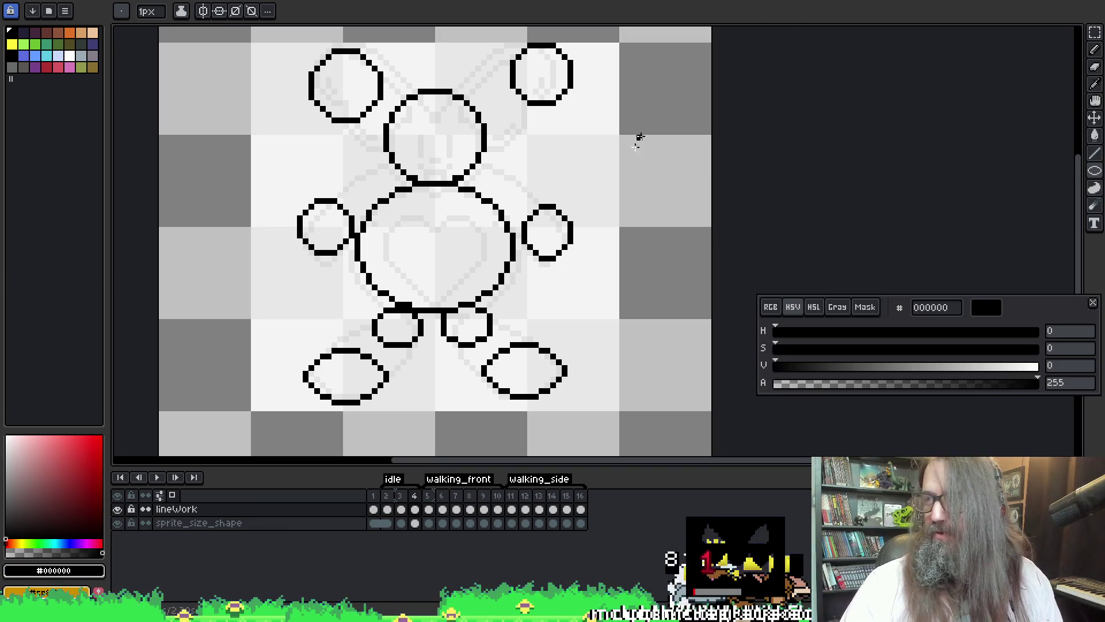
{"action": "left_click_drag", "start_coordinate": [455, 108], "coordinate": [431, 122]}
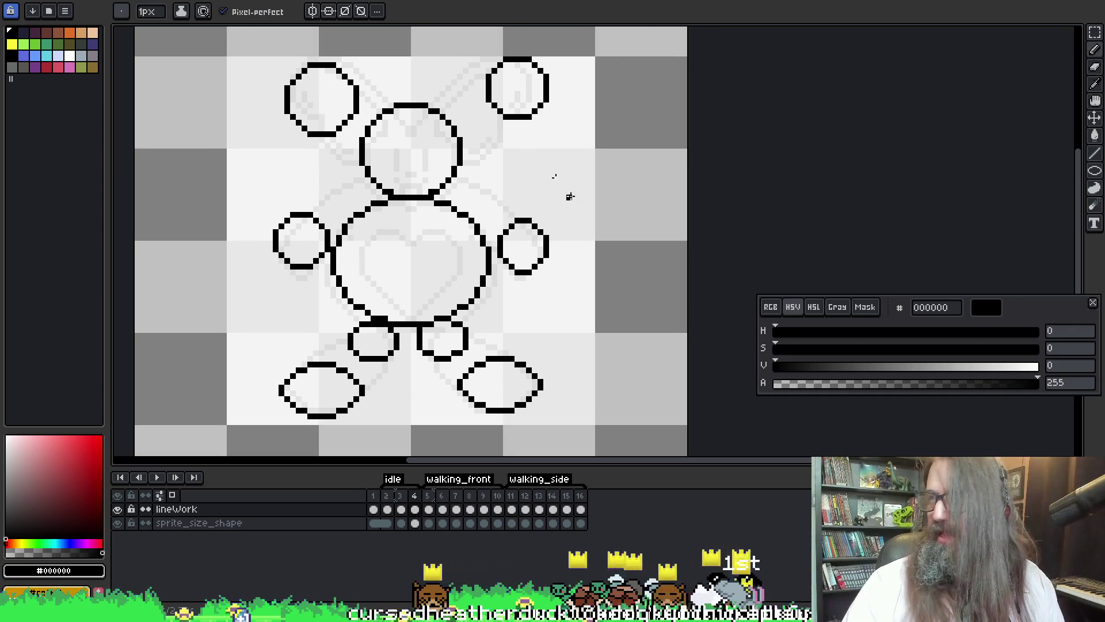
{"action": "left_click_drag", "start_coordinate": [503, 229], "coordinate": [516, 231]}
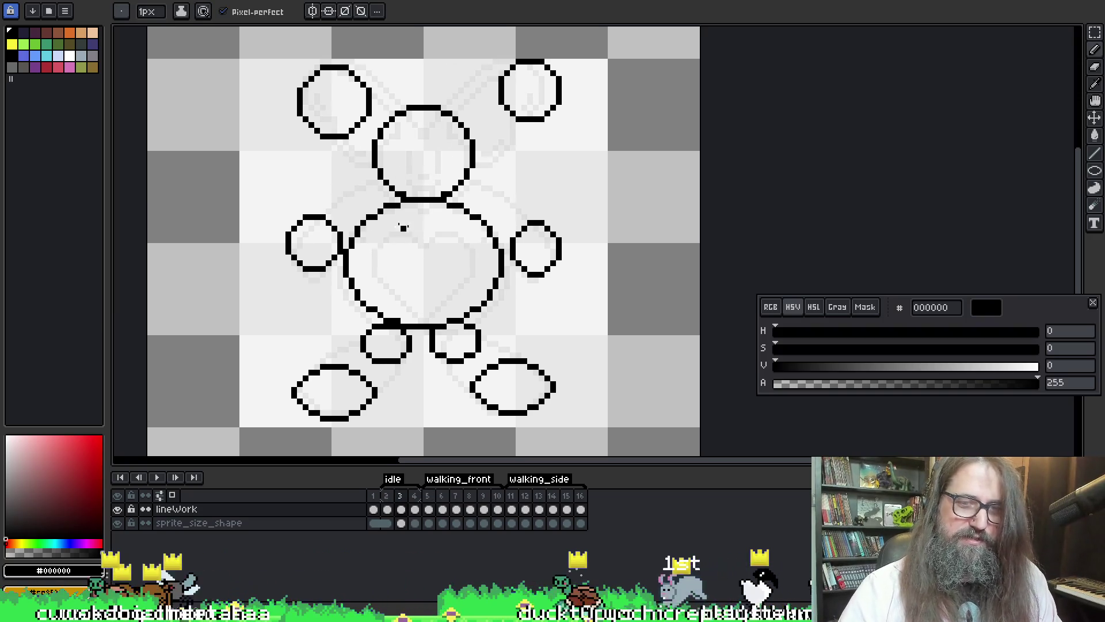
{"action": "left_click", "coordinate": [417, 510]}
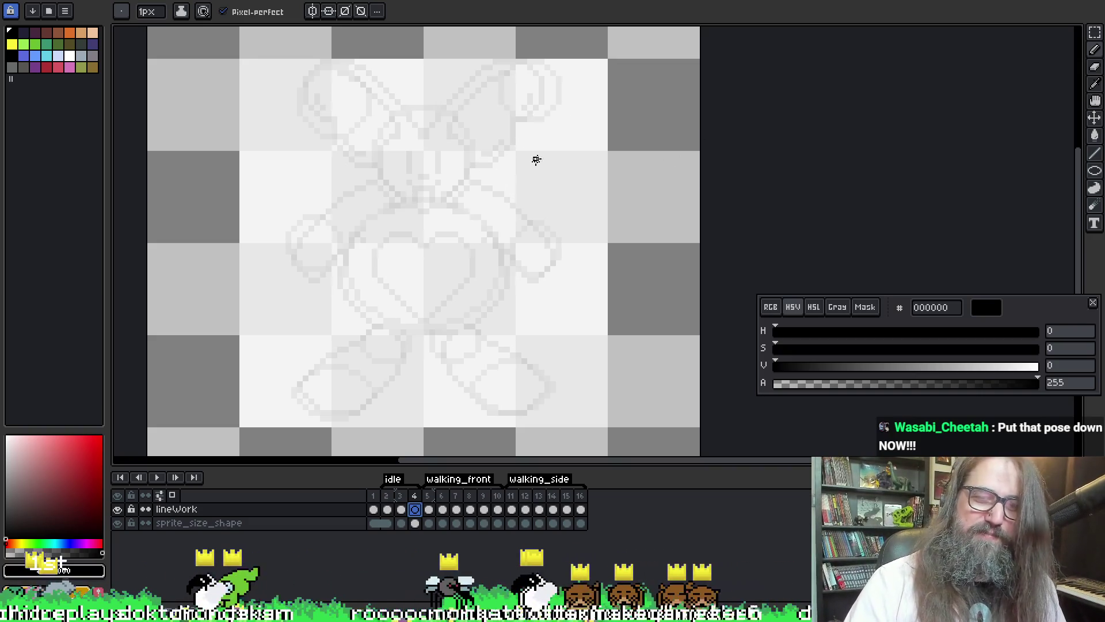
{"action": "mouse_move", "coordinate": [500, 230]}
{"action": "left_mouse_down"}
{"action": "mouse_move", "coordinate": [542, 277]}
{"action": "mouse_move", "coordinate": [604, 86]}
{"action": "mouse_move", "coordinate": [661, 167]}
{"action": "mouse_move", "coordinate": [518, 216]}
{"action": "left_mouse_up"}
{"action": "key", "text": "ctrl+z"}
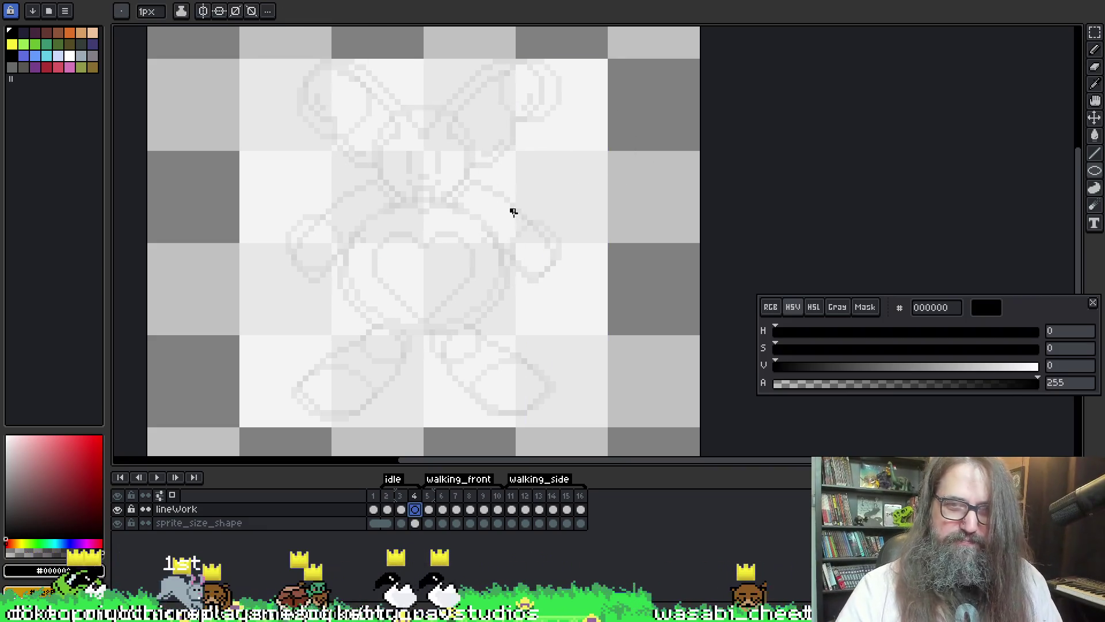
- Draw right and left arm ovals, then the large body circle between them
{"action": "left_click_drag", "start_coordinate": [506, 216], "coordinate": [554, 276]}
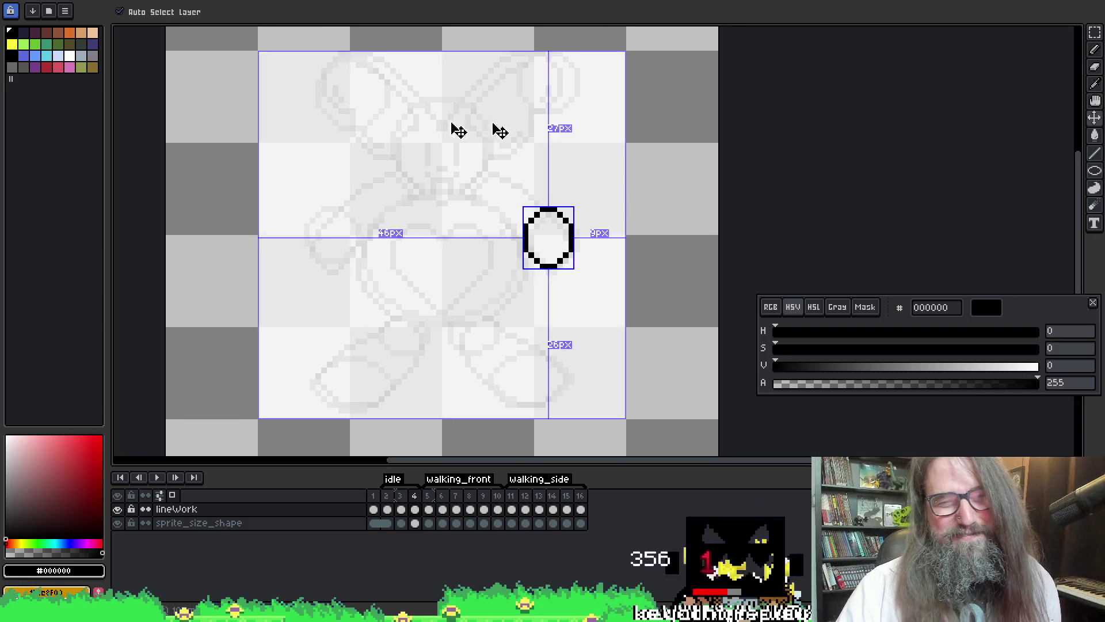
{"action": "key", "text": "ctrl+z"}
{"action": "mouse_move", "coordinate": [531, 202]}
{"action": "left_mouse_down"}
{"action": "mouse_move", "coordinate": [585, 256]}
{"action": "mouse_move", "coordinate": [572, 257]}
{"action": "mouse_move", "coordinate": [581, 247]}
{"action": "mouse_move", "coordinate": [574, 295]}
{"action": "left_mouse_up"}
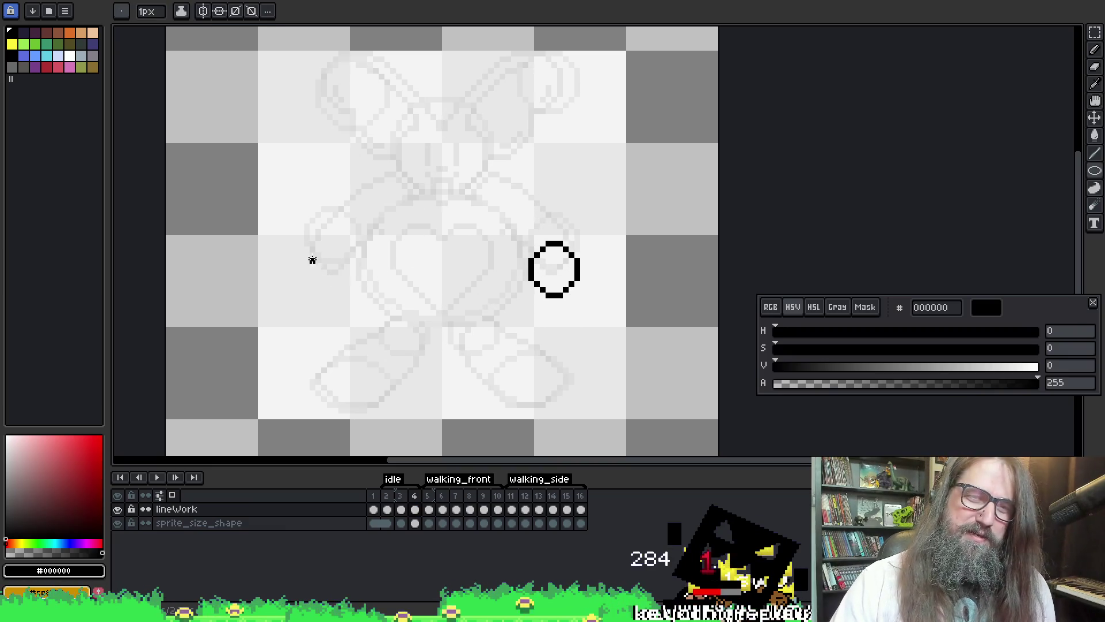
{"action": "left_click_drag", "start_coordinate": [302, 244], "coordinate": [351, 304]}
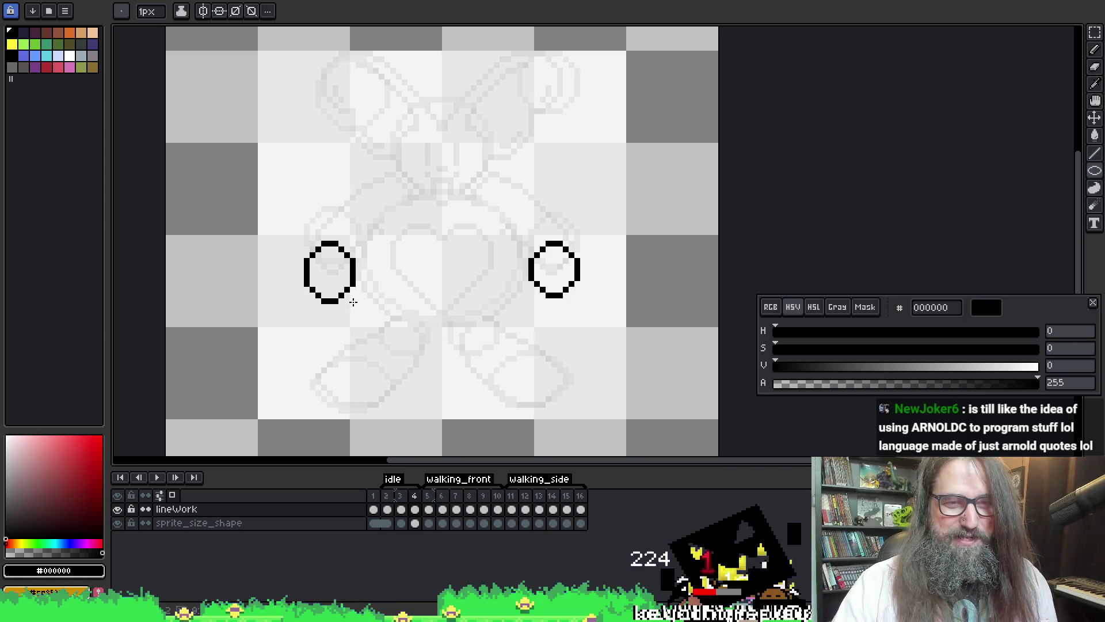
{"action": "left_click_drag", "start_coordinate": [353, 301], "coordinate": [353, 303]}
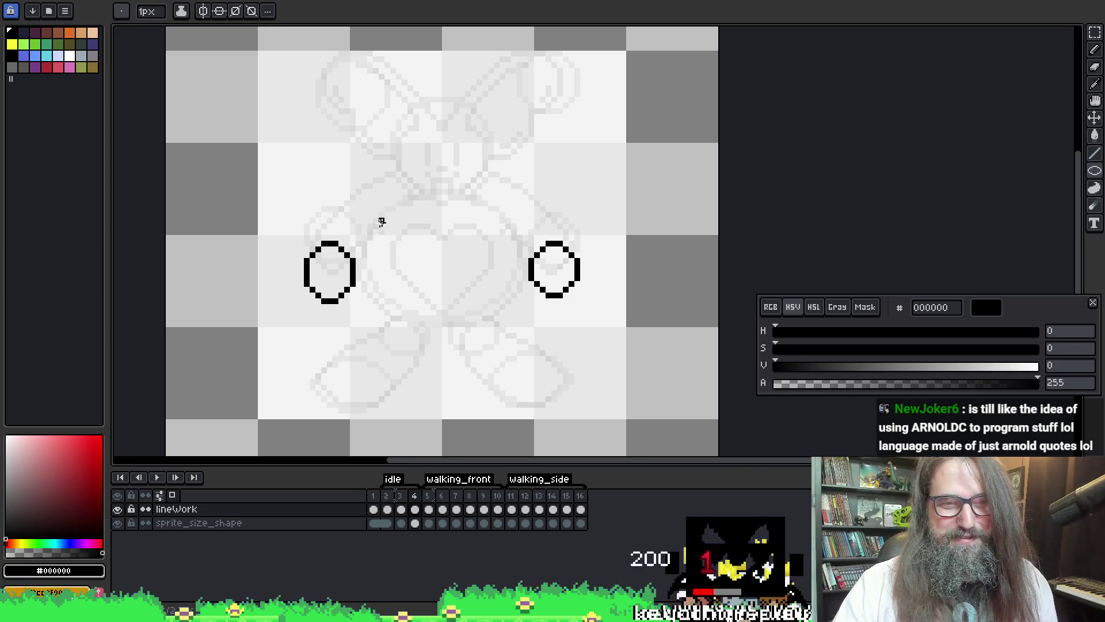
{"action": "mouse_move", "coordinate": [377, 208]}
{"action": "left_mouse_down"}
{"action": "mouse_move", "coordinate": [522, 342]}
{"action": "mouse_move", "coordinate": [514, 334]}
{"action": "left_mouse_up"}
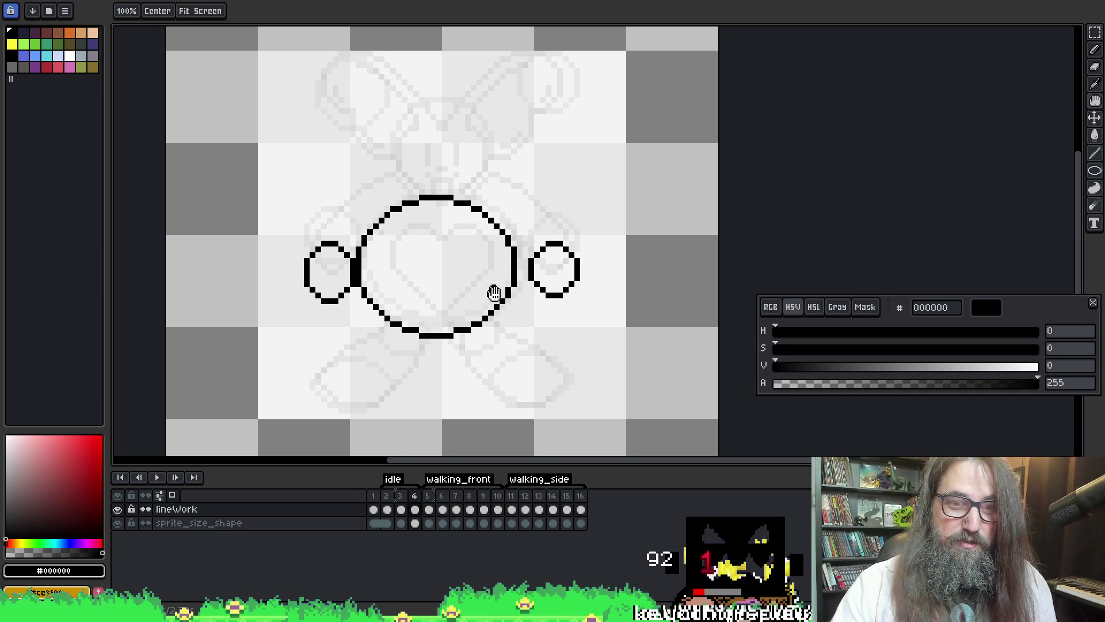
- Redraw frame 4's body as a wider oval that touches both arm ovals
{"action": "key", "text": "ctrl+z"}
{"action": "mouse_move", "coordinate": [367, 201]}
{"action": "left_mouse_down"}
{"action": "mouse_move", "coordinate": [443, 308]}
{"action": "mouse_move", "coordinate": [515, 317]}
{"action": "mouse_move", "coordinate": [520, 329]}
{"action": "left_mouse_up"}
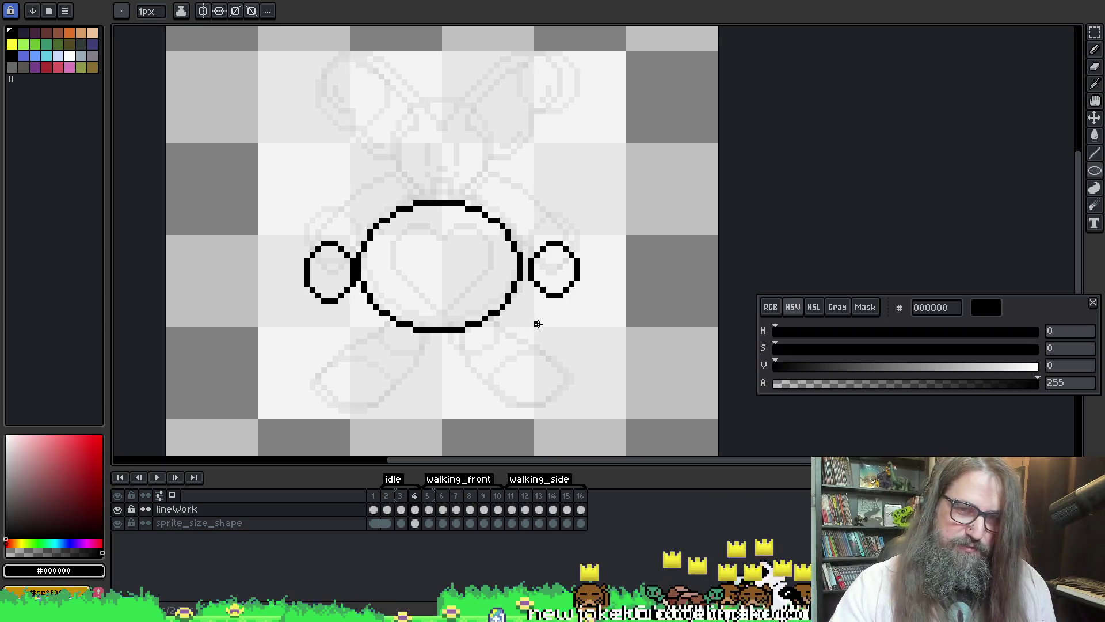
{"action": "key", "text": "ctrl+z"}
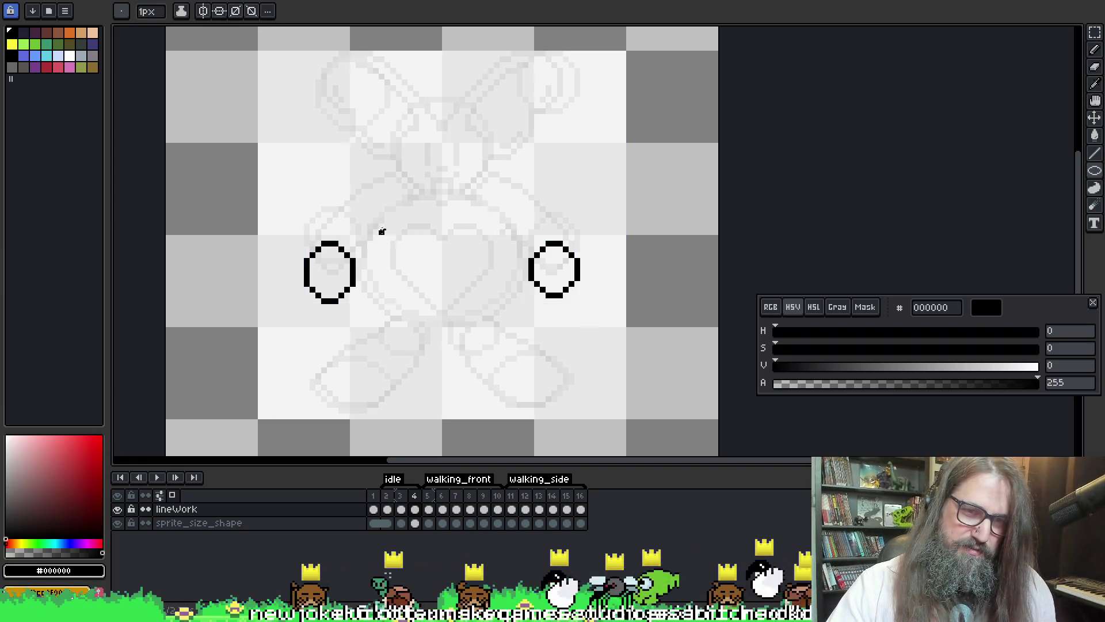
{"action": "left_click_drag", "start_coordinate": [357, 203], "coordinate": [527, 344]}
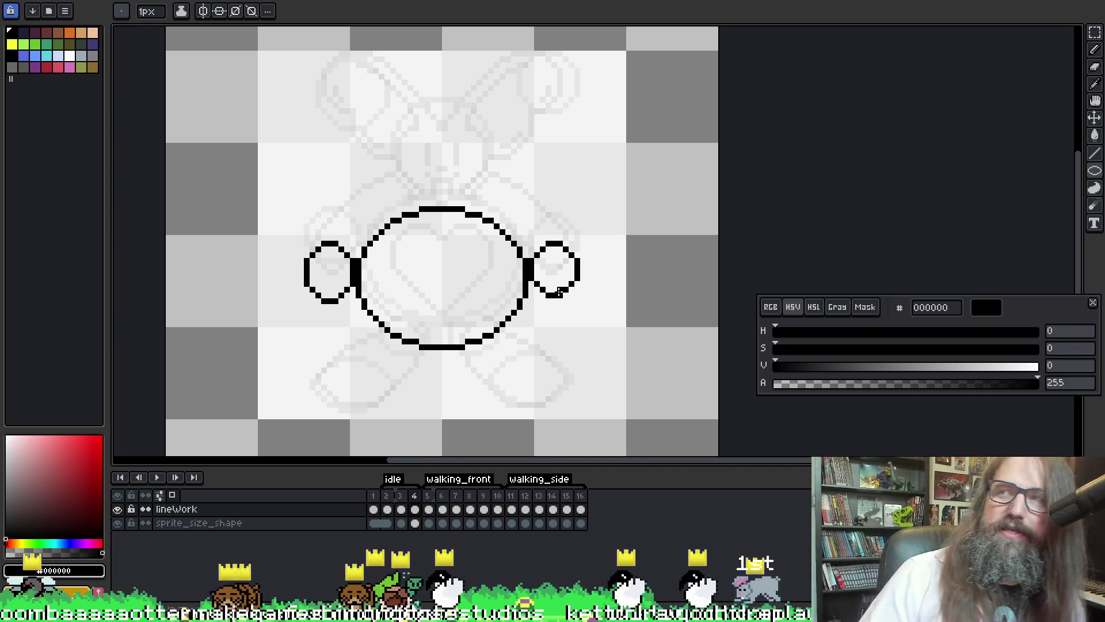
{"action": "key", "text": "p"}
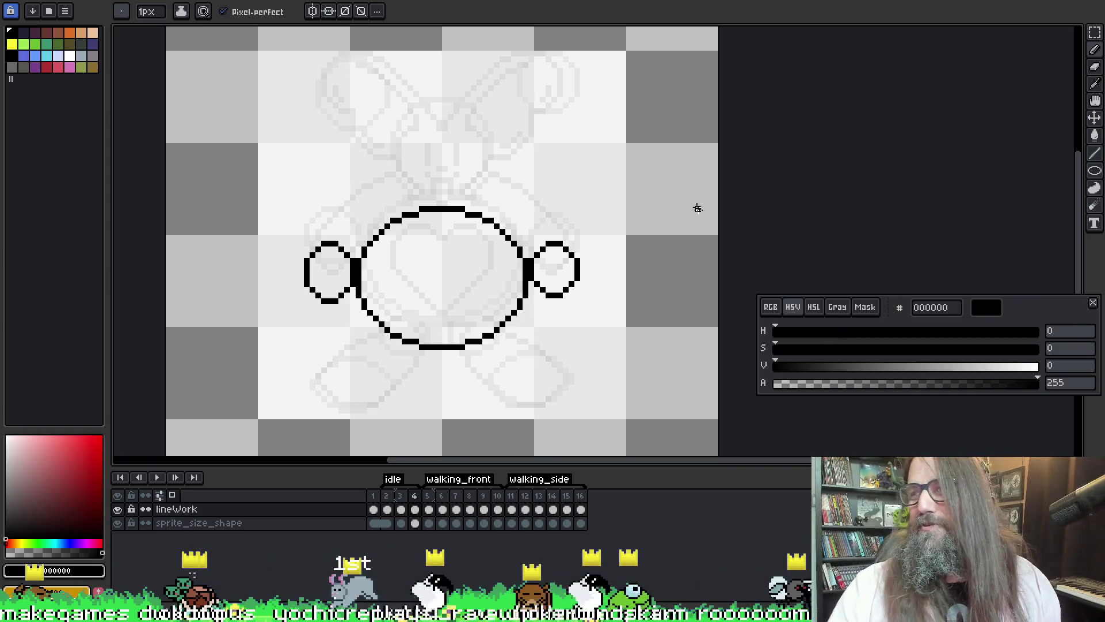
{"action": "left_click_drag", "start_coordinate": [519, 317], "coordinate": [520, 288]}
- Sketch trial leg and guide strokes below the body, undoing each one
{"action": "mouse_move", "coordinate": [486, 334]}
{"action": "left_mouse_down"}
{"action": "mouse_move", "coordinate": [572, 361]}
{"action": "mouse_move", "coordinate": [506, 374]}
{"action": "mouse_move", "coordinate": [514, 330]}
{"action": "left_mouse_up"}
{"action": "key", "text": "ctrl+z"}
{"action": "key", "text": "ctrl+z"}
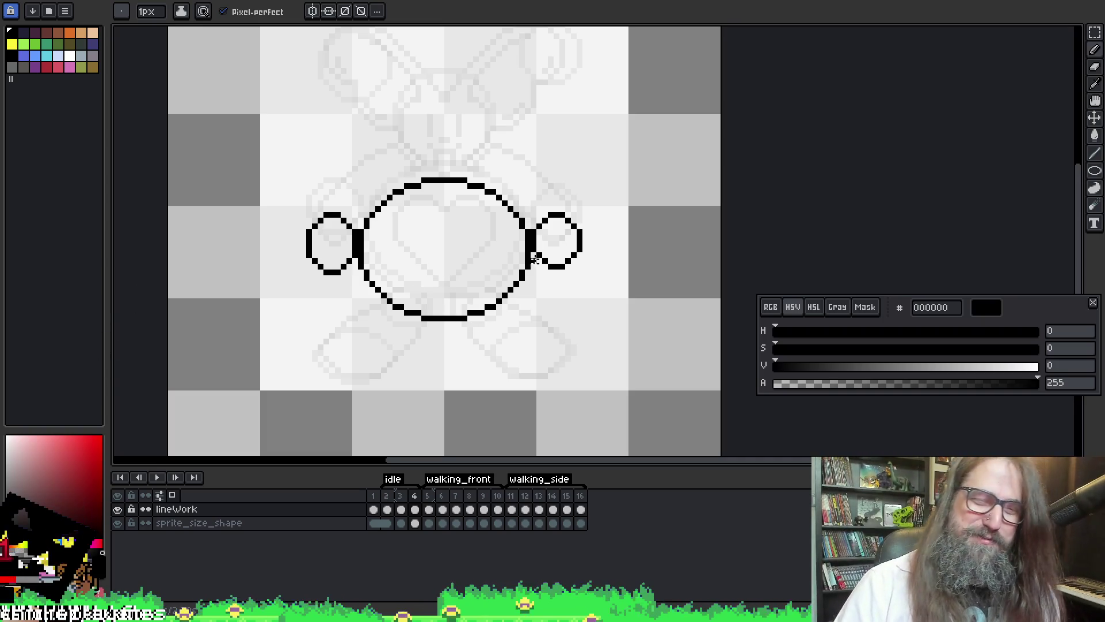
{"action": "mouse_move", "coordinate": [512, 319]}
{"action": "left_mouse_down"}
{"action": "mouse_move", "coordinate": [538, 357]}
{"action": "mouse_move", "coordinate": [580, 339]}
{"action": "left_mouse_up"}
{"action": "key", "text": "ctrl+z"}
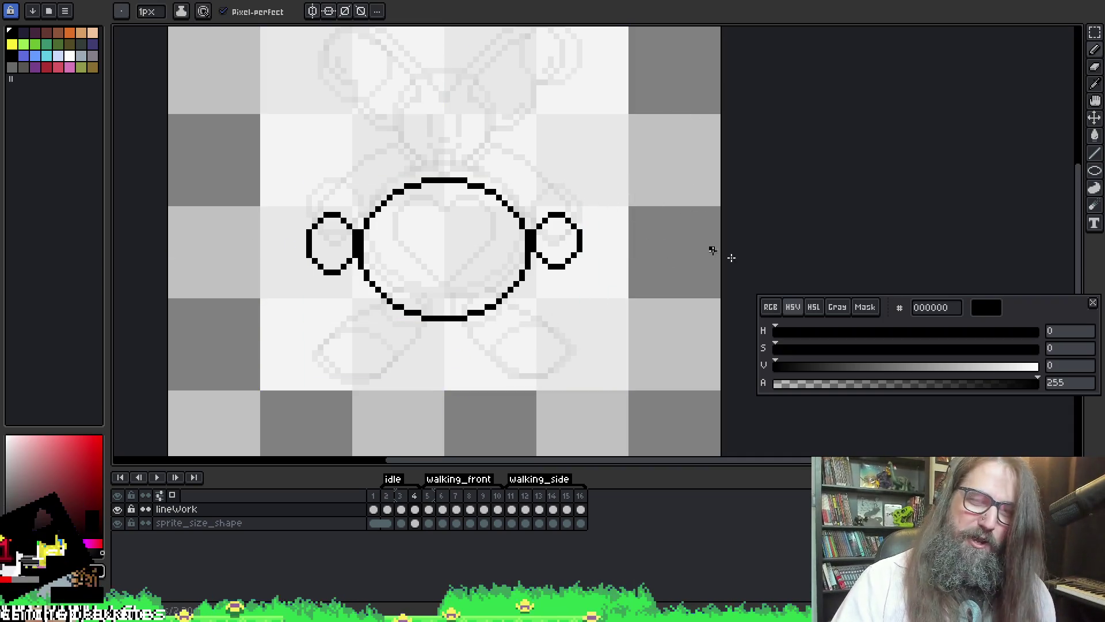
{"action": "left_click", "coordinate": [541, 322], "text": "shift"}
{"action": "key", "text": "ctrl+z"}
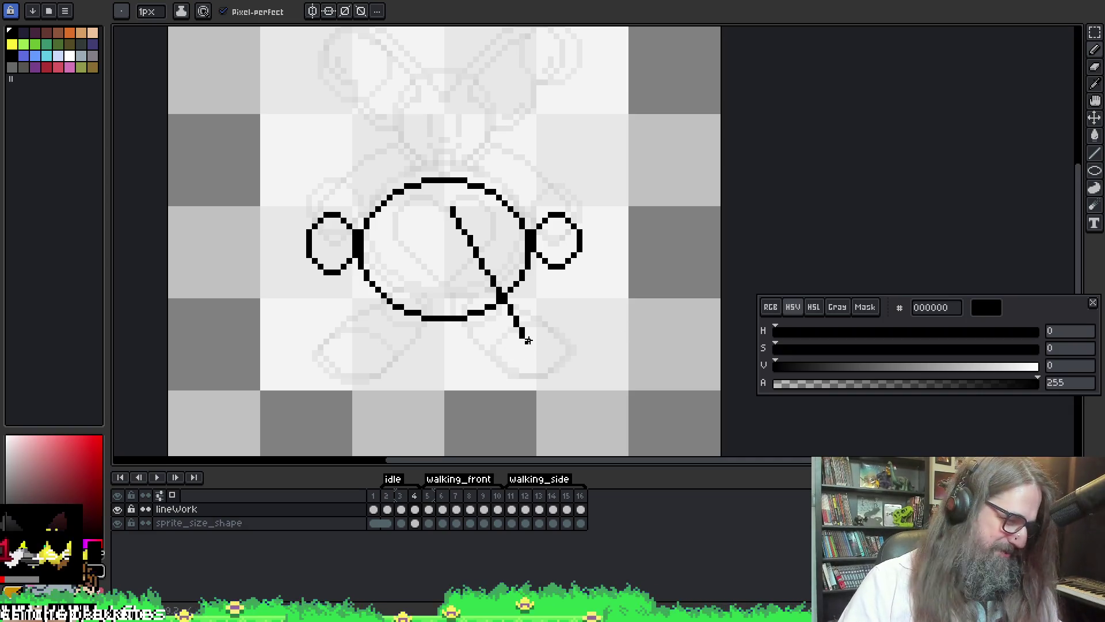
- Draw the right and left foot ovals beneath the body as ellipses
{"action": "key", "text": "l"}
{"action": "mouse_move", "coordinate": [504, 335]}
{"action": "left_mouse_down"}
{"action": "mouse_move", "coordinate": [563, 383]}
{"action": "mouse_move", "coordinate": [574, 376]}
{"action": "left_mouse_up"}
{"action": "left_click_drag", "start_coordinate": [307, 333], "coordinate": [390, 378]}
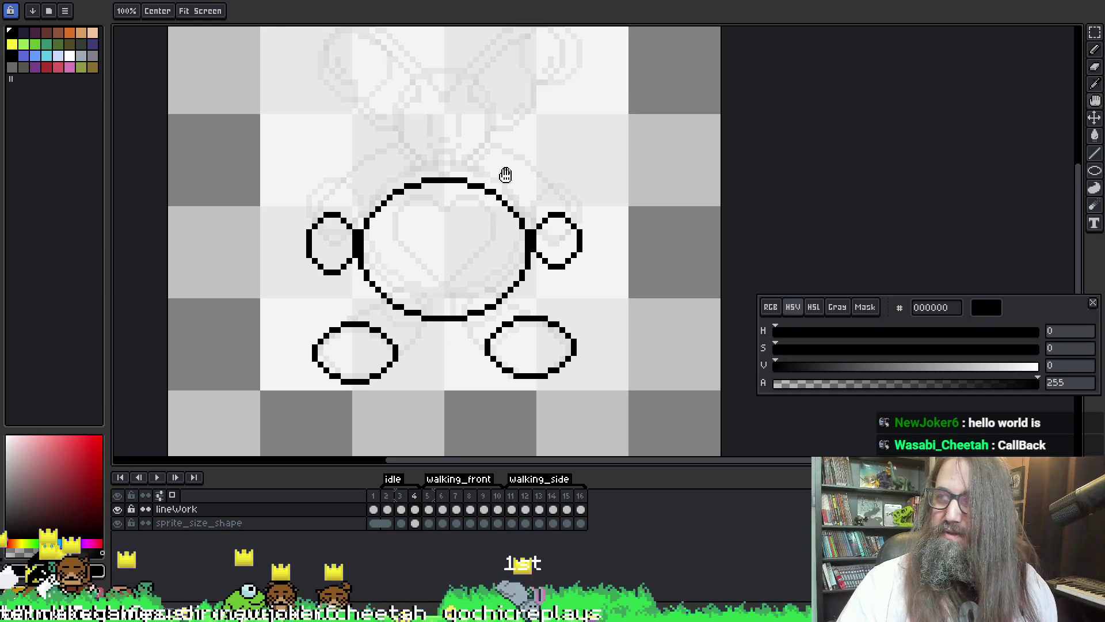
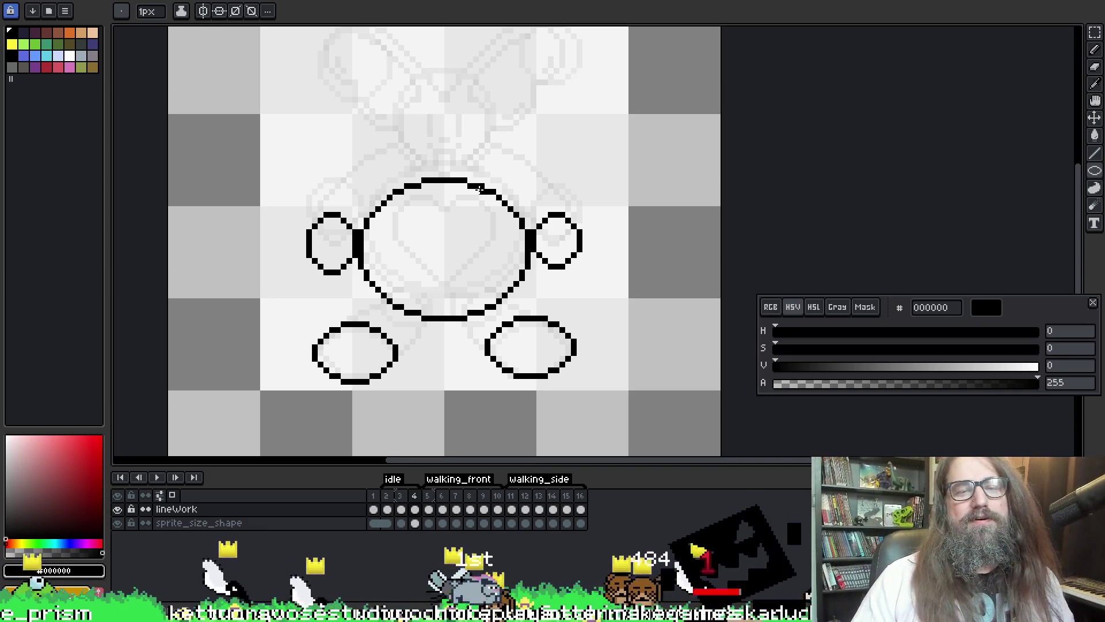
- Draw a small leg ellipse over each foot, redrawing the right one until it sits above the foot
{"action": "left_click_drag", "start_coordinate": [356, 304], "coordinate": [416, 358]}
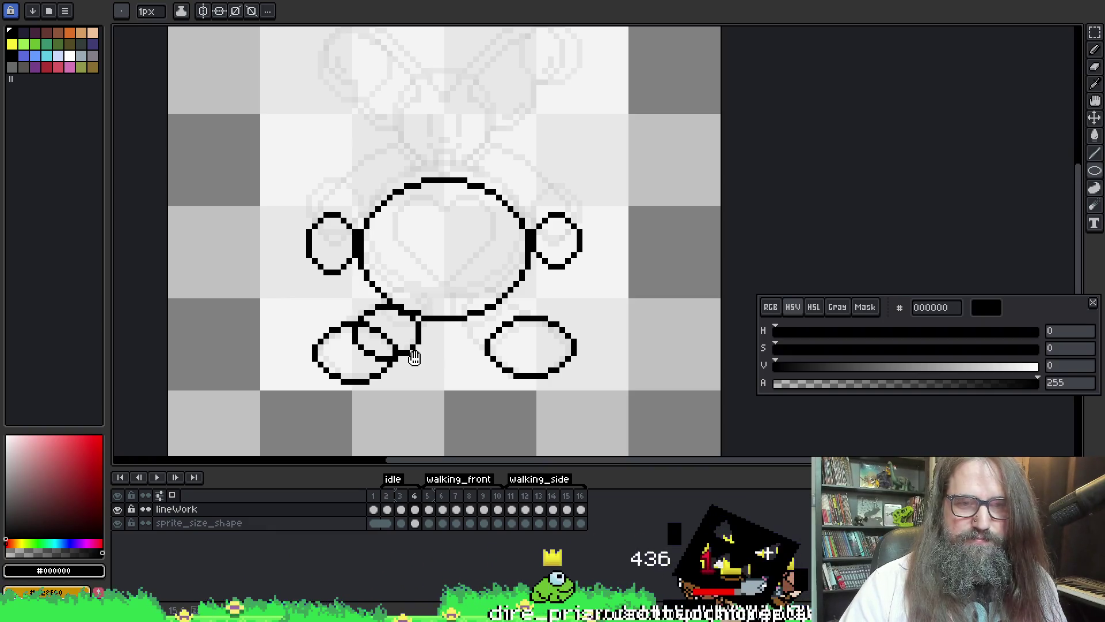
{"action": "mouse_move", "coordinate": [520, 300]}
{"action": "left_mouse_down"}
{"action": "mouse_move", "coordinate": [470, 351]}
{"action": "mouse_move", "coordinate": [456, 345]}
{"action": "left_mouse_up"}
{"action": "key", "text": "ctrl+z"}
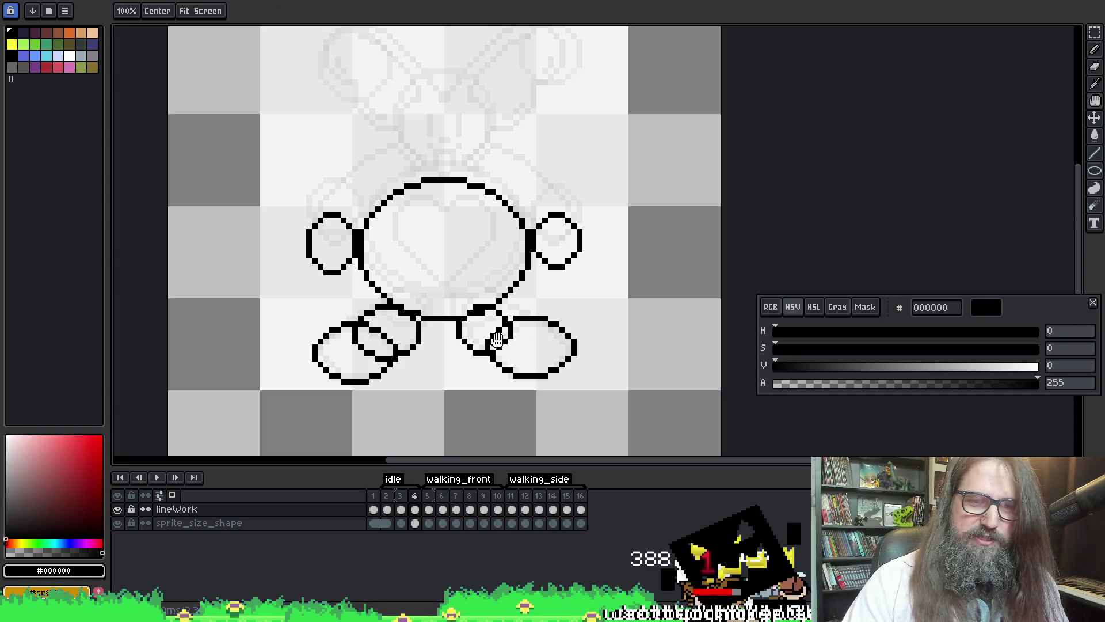
{"action": "left_click_drag", "start_coordinate": [500, 311], "coordinate": [459, 353]}
{"action": "key", "text": "ctrl+z"}
{"action": "mouse_move", "coordinate": [509, 306]}
{"action": "left_mouse_down"}
{"action": "mouse_move", "coordinate": [459, 353]}
{"action": "mouse_move", "coordinate": [478, 345]}
{"action": "left_mouse_up"}
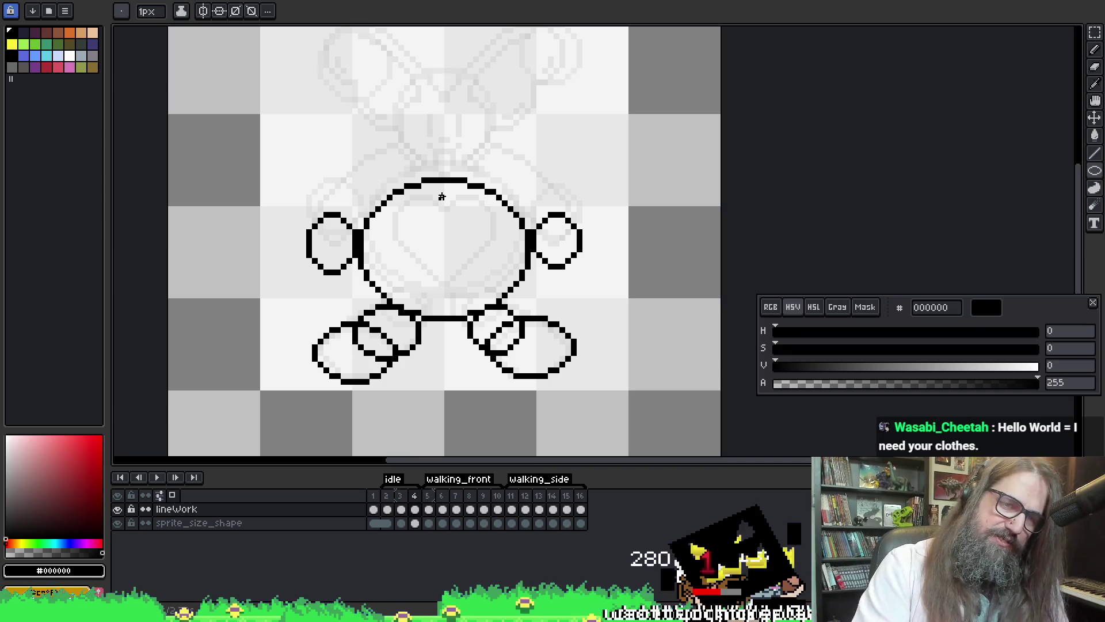
{"action": "key", "text": "b"}
{"action": "scroll", "coordinate": [539, 159], "scroll_direction": "up", "scroll_amount": 1}
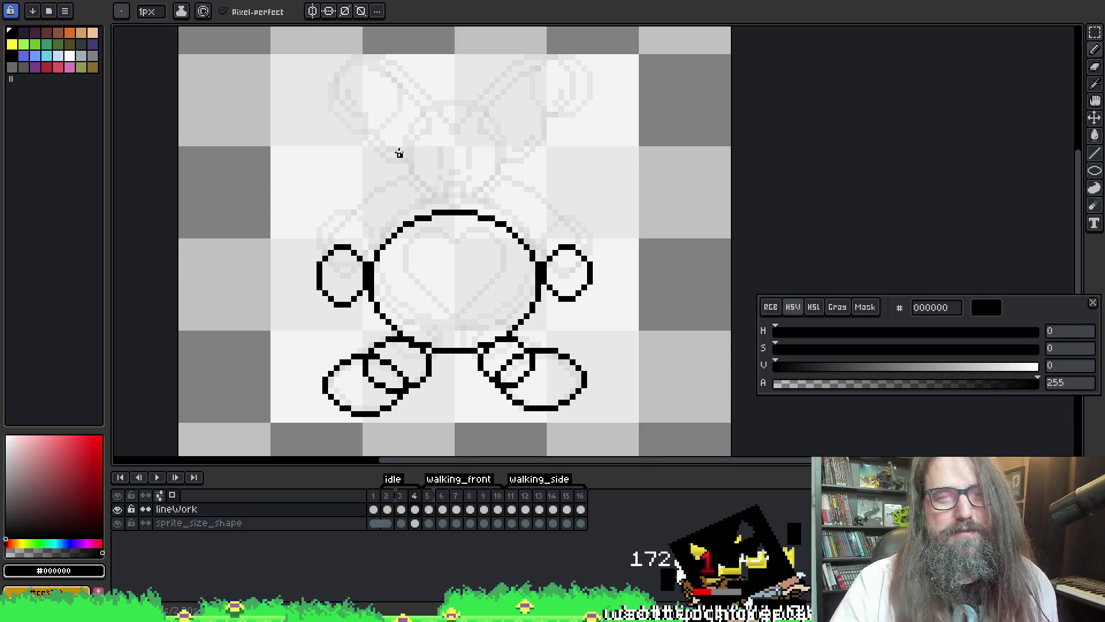
- Draw a round head ellipse above the body, then shift it slightly higher
{"action": "key", "text": "u"}
{"action": "mouse_move", "coordinate": [409, 154]}
{"action": "left_mouse_down"}
{"action": "mouse_move", "coordinate": [515, 237]}
{"action": "mouse_move", "coordinate": [501, 245]}
{"action": "left_mouse_up"}
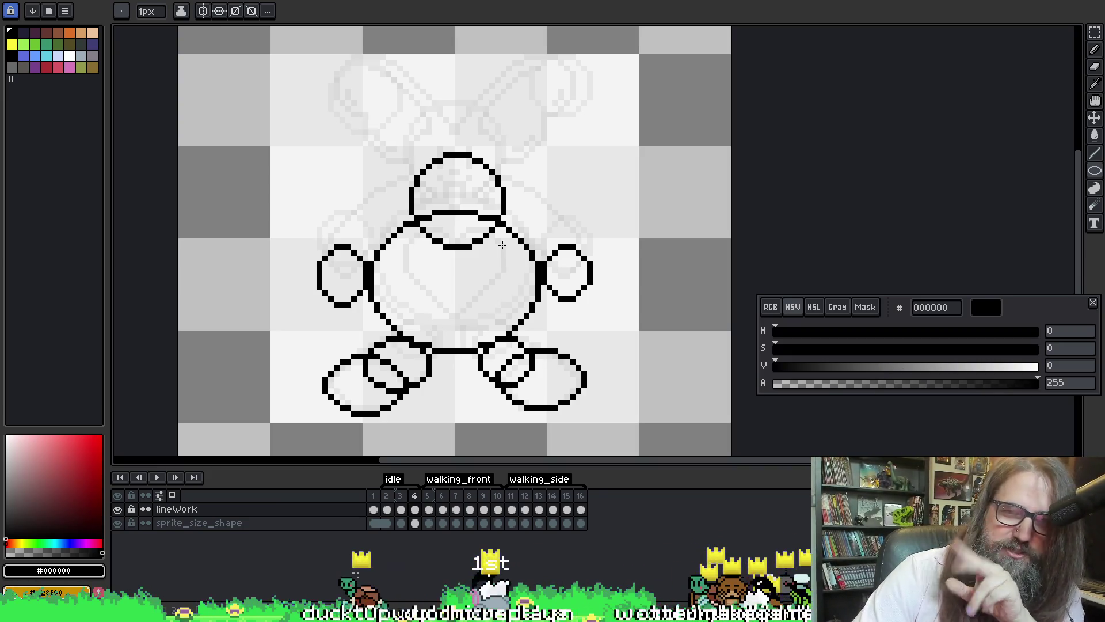
{"action": "mouse_move", "coordinate": [502, 245]}
{"action": "left_mouse_down"}
{"action": "mouse_move", "coordinate": [503, 219]}
{"action": "mouse_move", "coordinate": [502, 230]}
{"action": "left_mouse_up"}
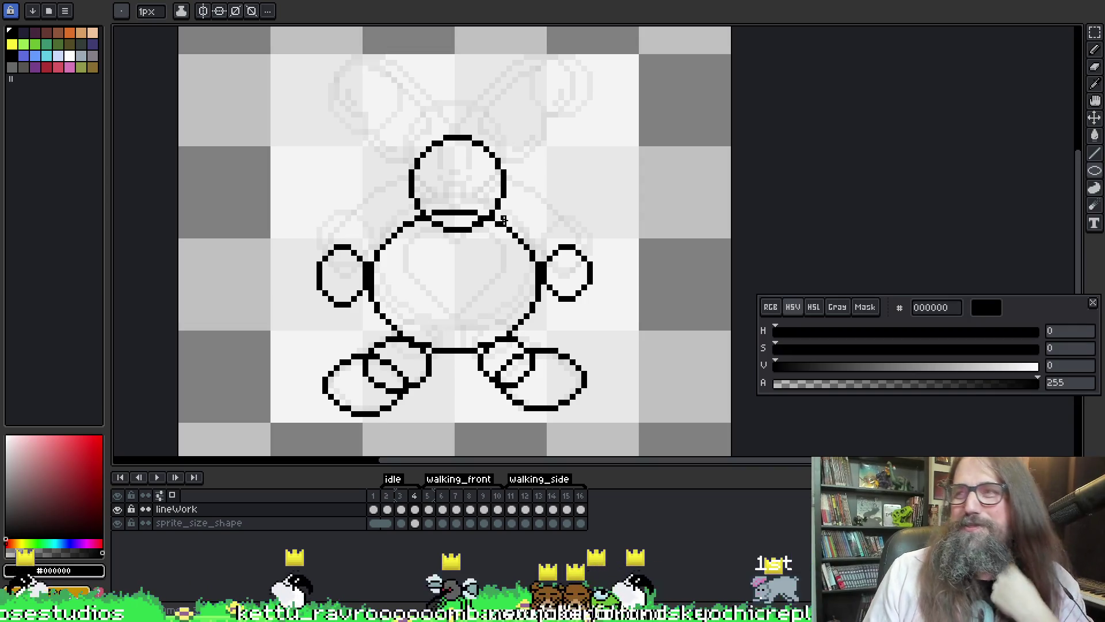
{"action": "scroll", "coordinate": [472, 158], "scroll_direction": "up", "scroll_amount": 1}
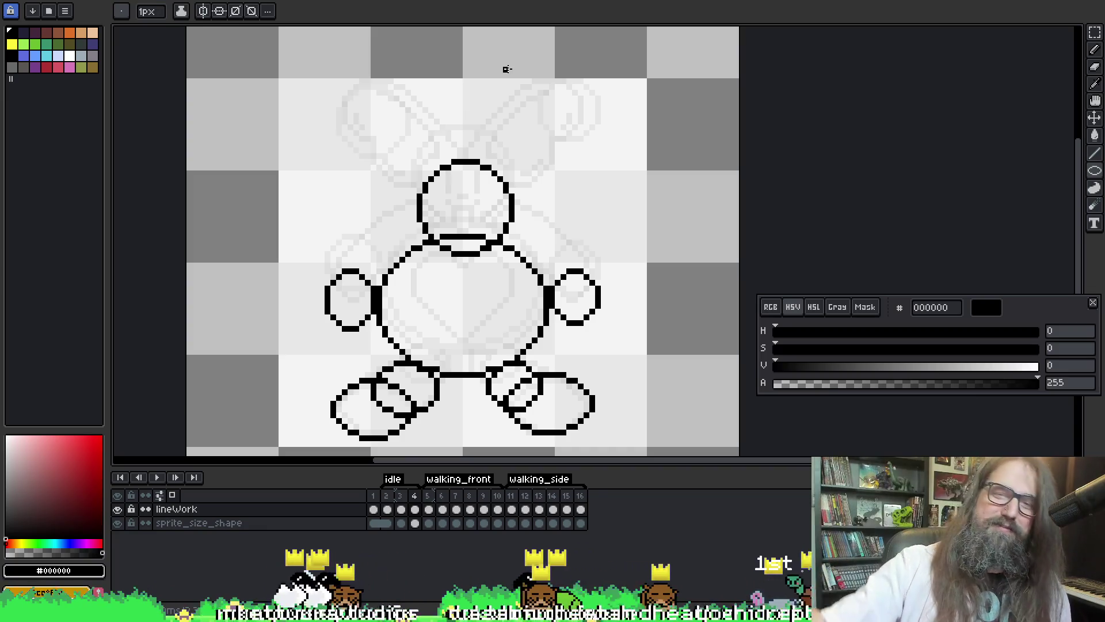
- Draw a right ear circle above the head and place a copy of it at the upper left
{"action": "left_click_drag", "start_coordinate": [533, 91], "coordinate": [602, 175]}
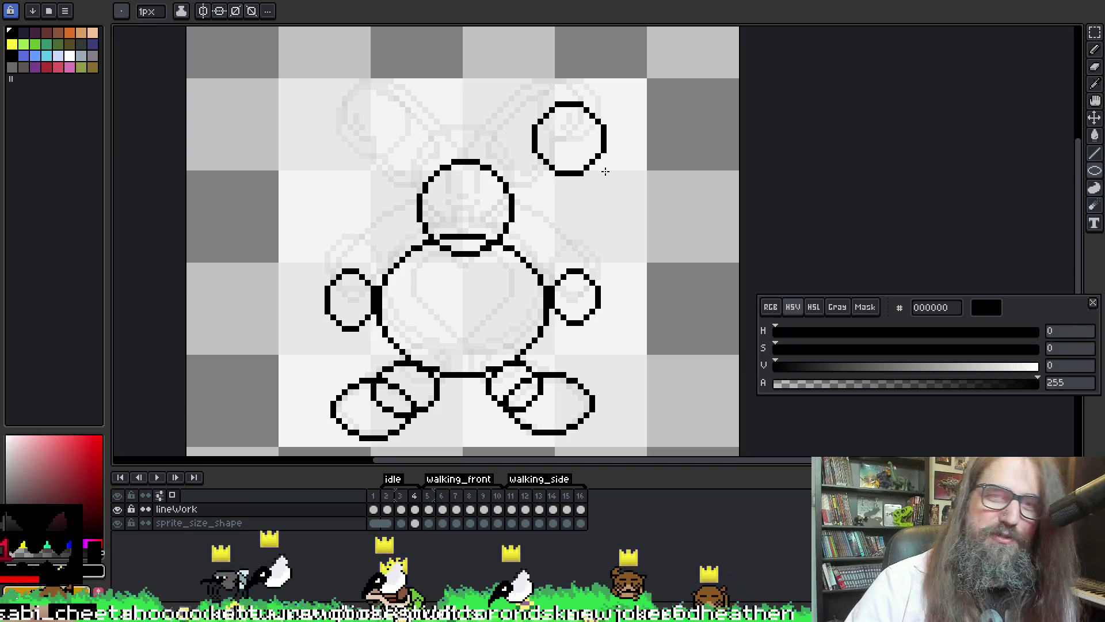
{"action": "key", "text": "m"}
{"action": "mouse_move", "coordinate": [505, 86]}
{"action": "left_mouse_down"}
{"action": "mouse_move", "coordinate": [679, 206]}
{"action": "mouse_move", "coordinate": [518, 91]}
{"action": "mouse_move", "coordinate": [637, 172]}
{"action": "mouse_move", "coordinate": [643, 190]}
{"action": "left_mouse_up"}
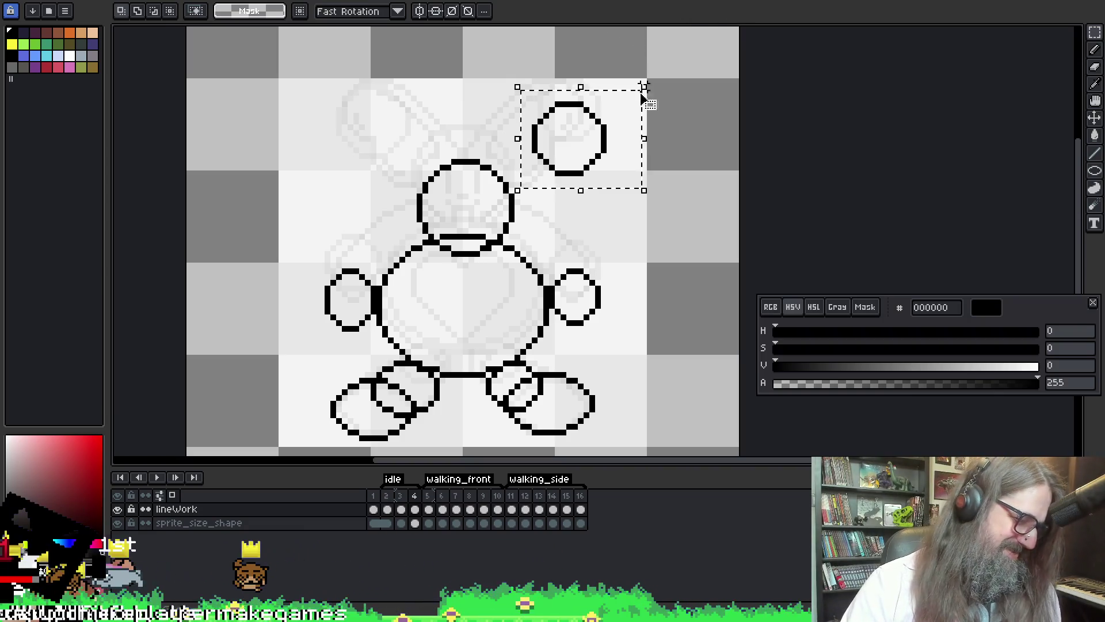
{"action": "key", "text": "ctrl+c"}
{"action": "key", "text": "ctrl+v"}
{"action": "mouse_move", "coordinate": [624, 157]}
{"action": "left_mouse_down"}
{"action": "mouse_move", "coordinate": [554, 141]}
{"action": "mouse_move", "coordinate": [414, 161]}
{"action": "left_mouse_up"}
{"action": "left_click", "coordinate": [483, 154]}
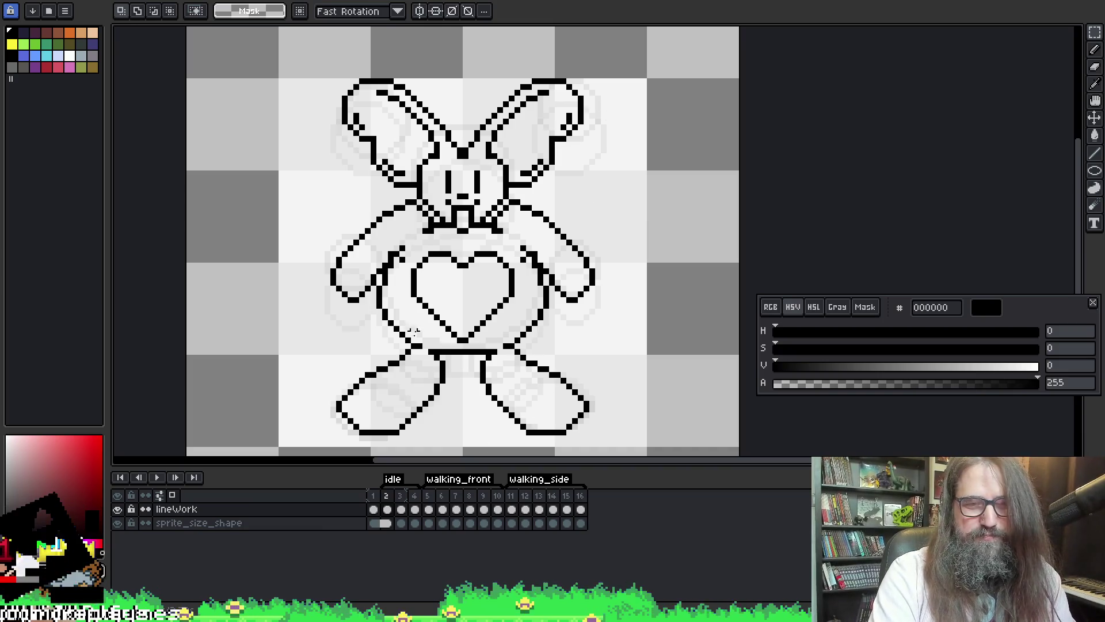
- Browse frames 1 and 2, undo an accidental frame removal, and go to empty frame 3
{"action": "left_click", "coordinate": [373, 495]}
{"action": "left_click", "coordinate": [390, 495]}
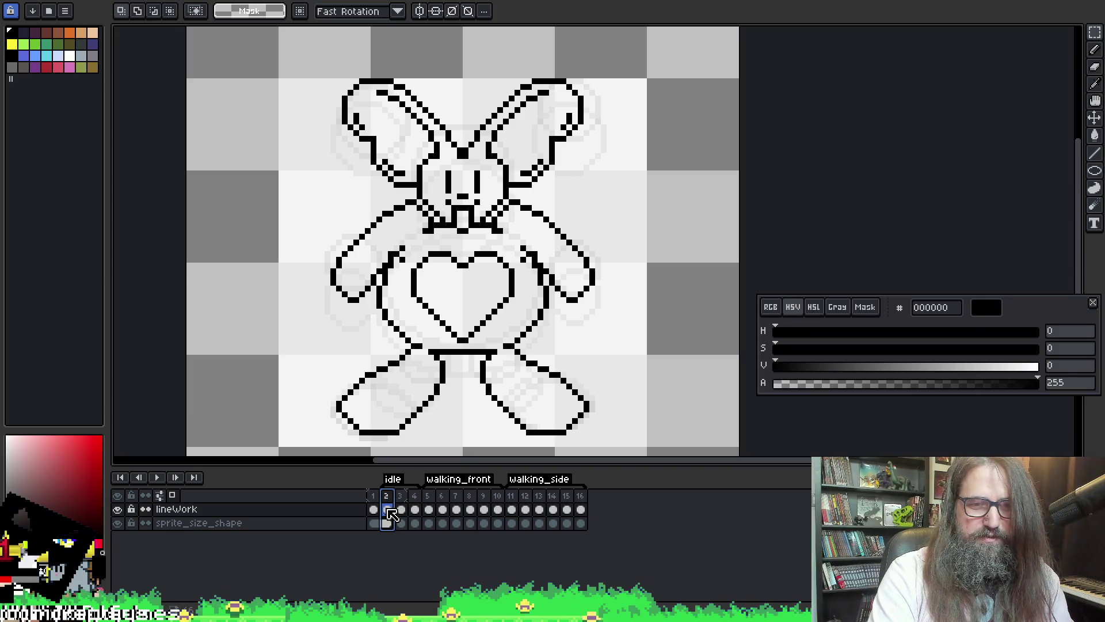
{"action": "key", "text": "alt+c"}
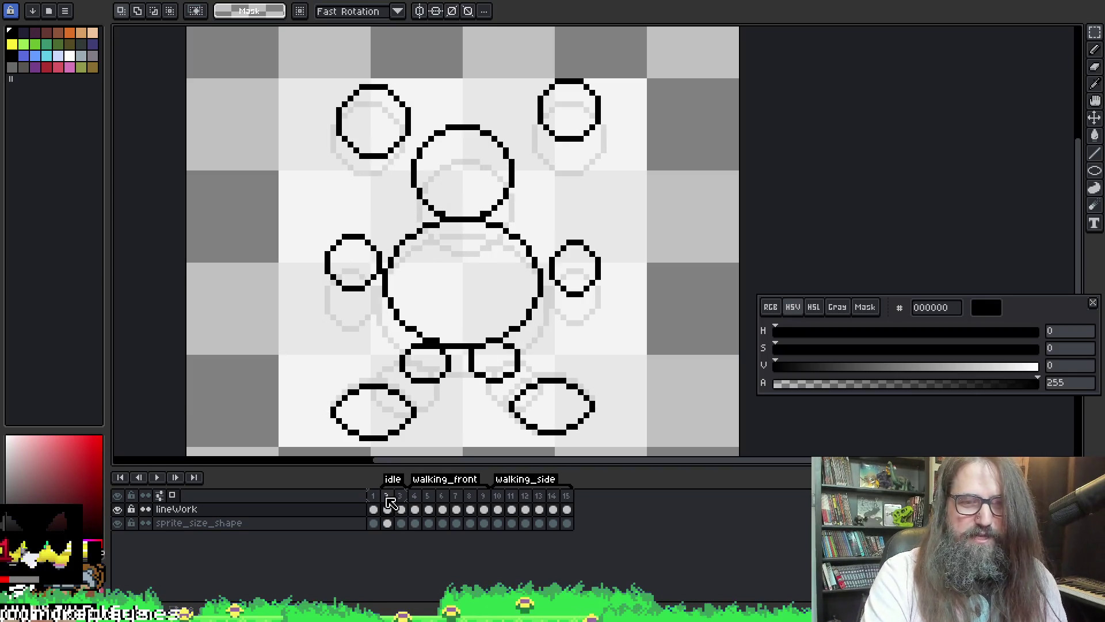
{"action": "key", "text": "ctrl+z"}
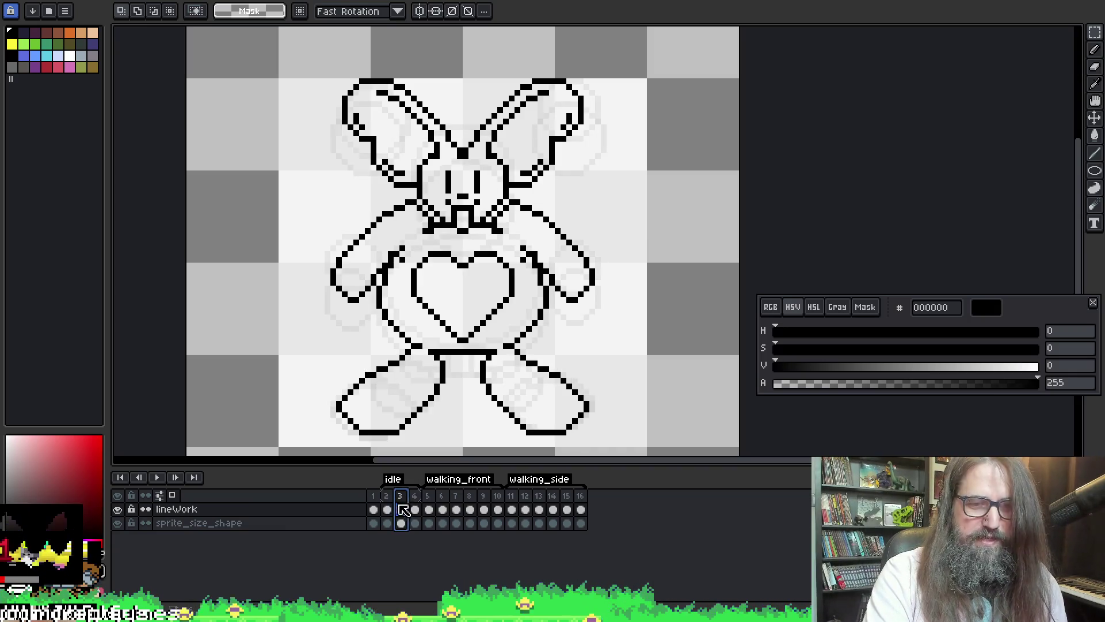
{"action": "key", "text": "ctrl+z"}
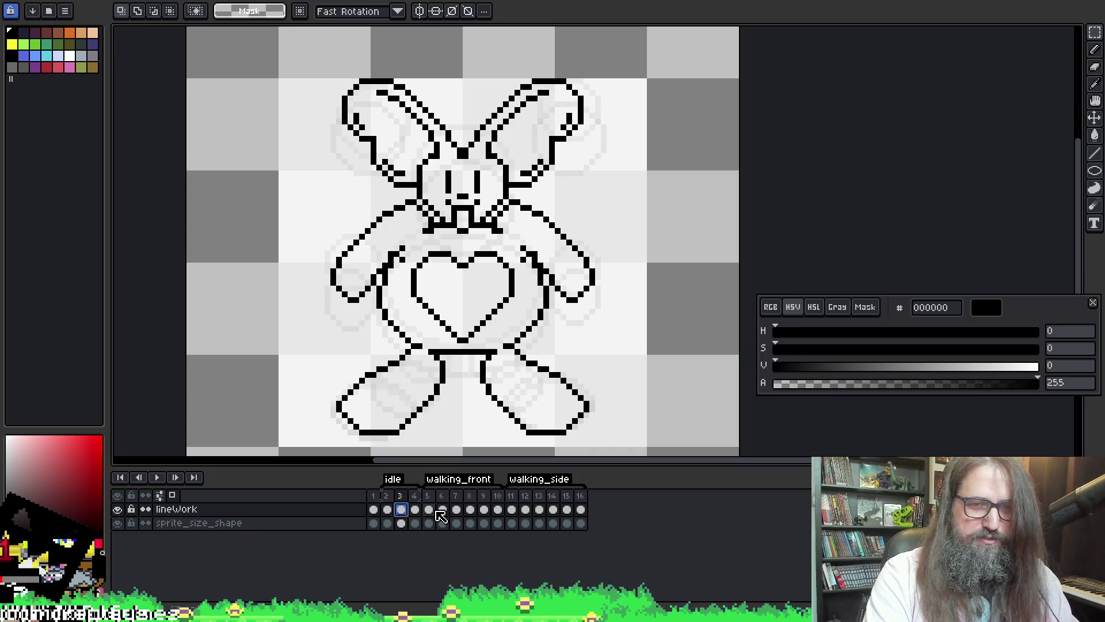
{"action": "left_click", "coordinate": [401, 510]}
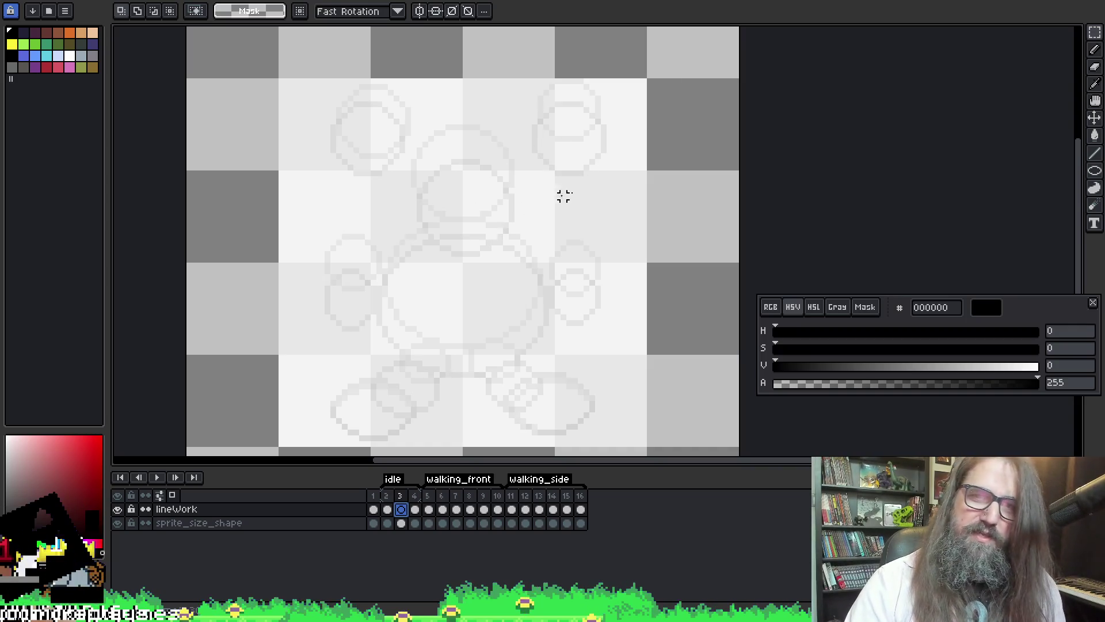
- Try a trial ellipse and a filled circle on frame 3, undoing both
{"action": "key", "text": "u"}
{"action": "mouse_move", "coordinate": [532, 91]}
{"action": "left_mouse_down"}
{"action": "mouse_move", "coordinate": [601, 167]}
{"action": "mouse_move", "coordinate": [617, 170]}
{"action": "left_mouse_up"}
{"action": "key", "text": "ctrl+z"}
{"action": "key", "text": "b"}
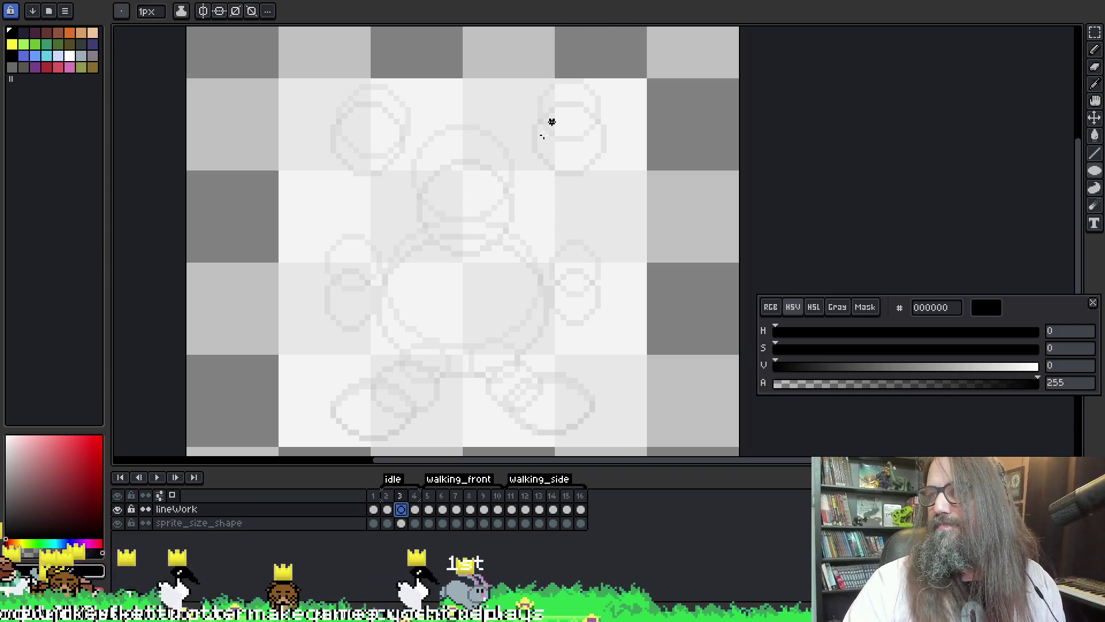
{"action": "mouse_move", "coordinate": [376, 212]}
{"action": "left_mouse_down"}
{"action": "mouse_move", "coordinate": [543, 291]}
{"action": "mouse_move", "coordinate": [506, 360]}
{"action": "mouse_move", "coordinate": [520, 361]}
{"action": "left_mouse_up"}
{"action": "key", "text": "v"}
{"action": "key", "text": "b"}
- Draw a body circle over the centre, fill it black, then redraw it over the body area
{"action": "mouse_move", "coordinate": [375, 225]}
{"action": "left_mouse_down"}
{"action": "mouse_move", "coordinate": [531, 378]}
{"action": "mouse_move", "coordinate": [545, 375]}
{"action": "left_mouse_up"}
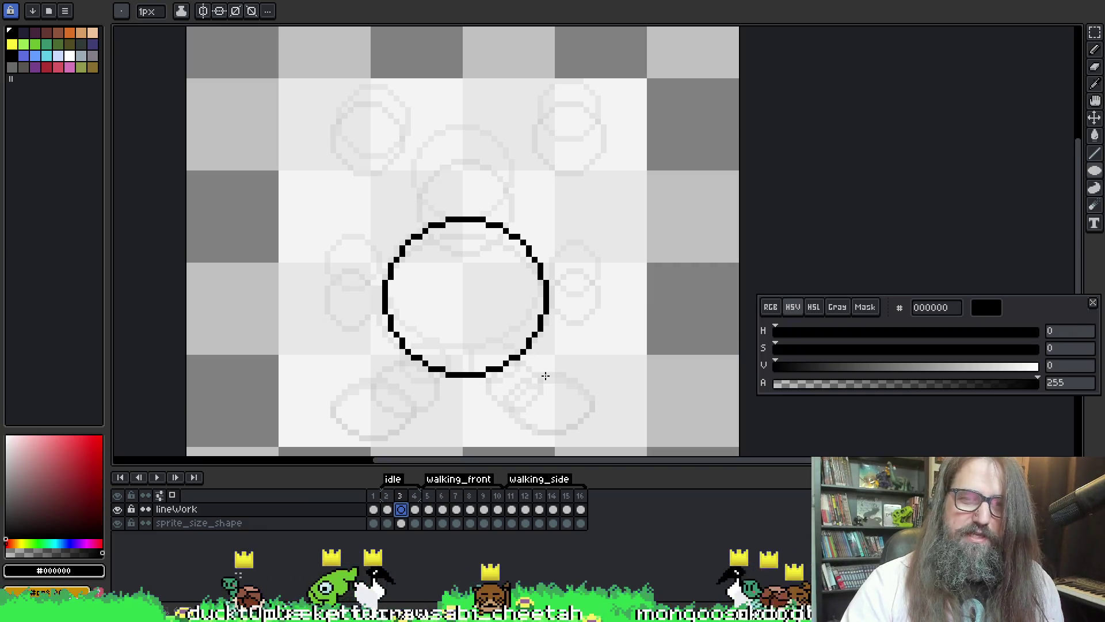
{"action": "left_click_drag", "start_coordinate": [545, 376], "coordinate": [547, 366]}
{"action": "key", "text": "space"}
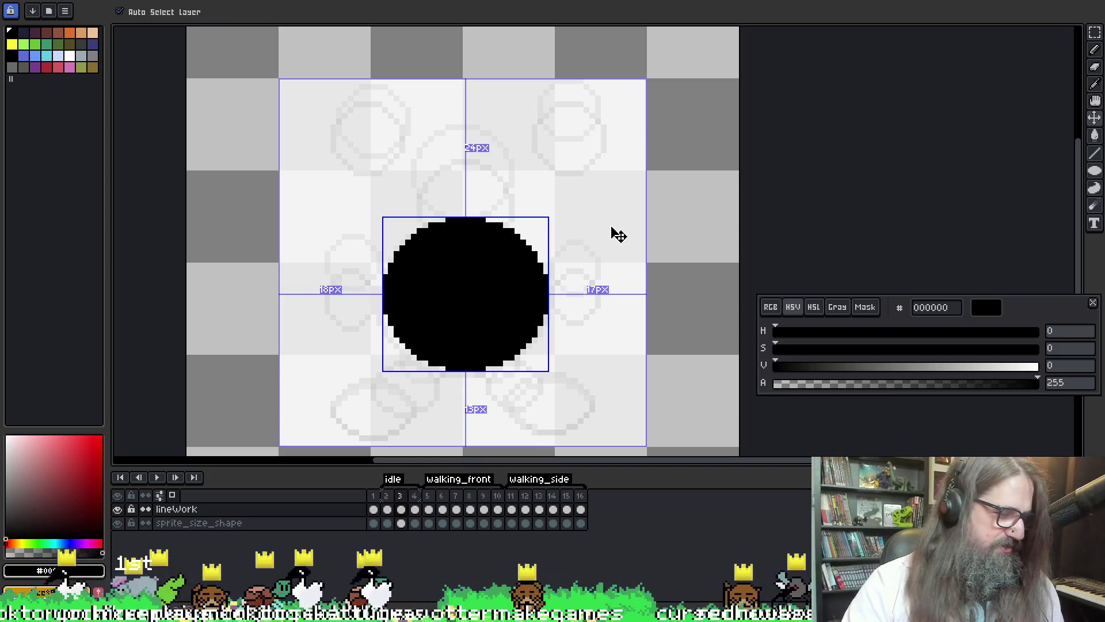
{"action": "key", "text": "ctrl+z"}
{"action": "mouse_move", "coordinate": [361, 222]}
{"action": "left_mouse_down"}
{"action": "mouse_move", "coordinate": [510, 306]}
{"action": "mouse_move", "coordinate": [500, 360]}
{"action": "mouse_move", "coordinate": [518, 381]}
{"action": "mouse_move", "coordinate": [550, 339]}
{"action": "left_mouse_up"}
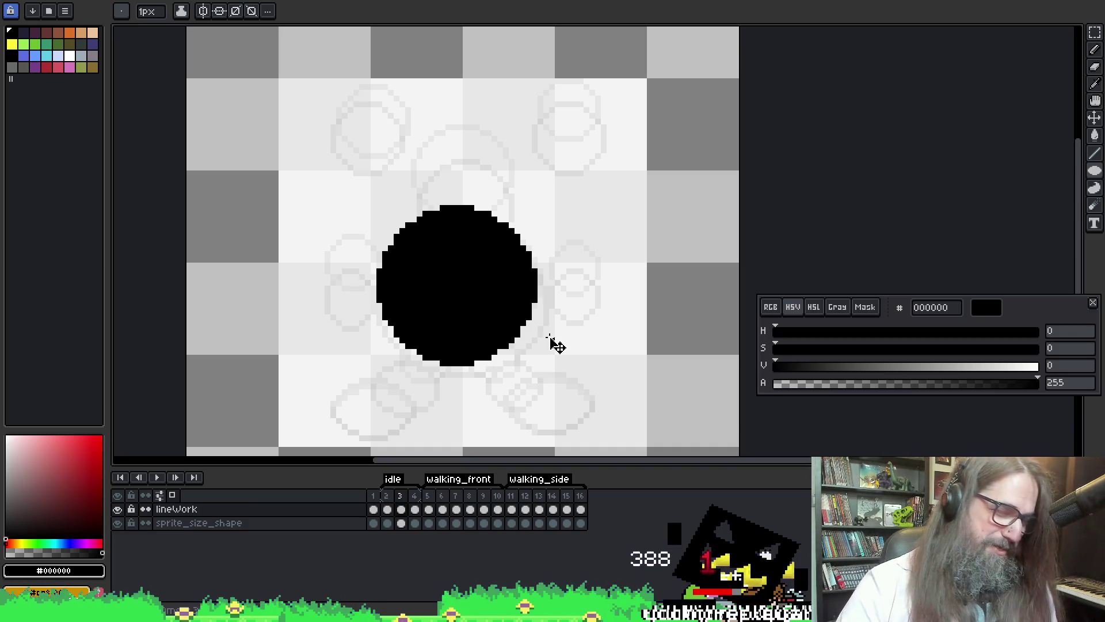
- Remove the filled circle and draw a body ellipse outline centred on the sketch
{"action": "key", "text": "ctrl+z"}
{"action": "scroll", "coordinate": [530, 212], "scroll_direction": "up", "scroll_amount": 1}
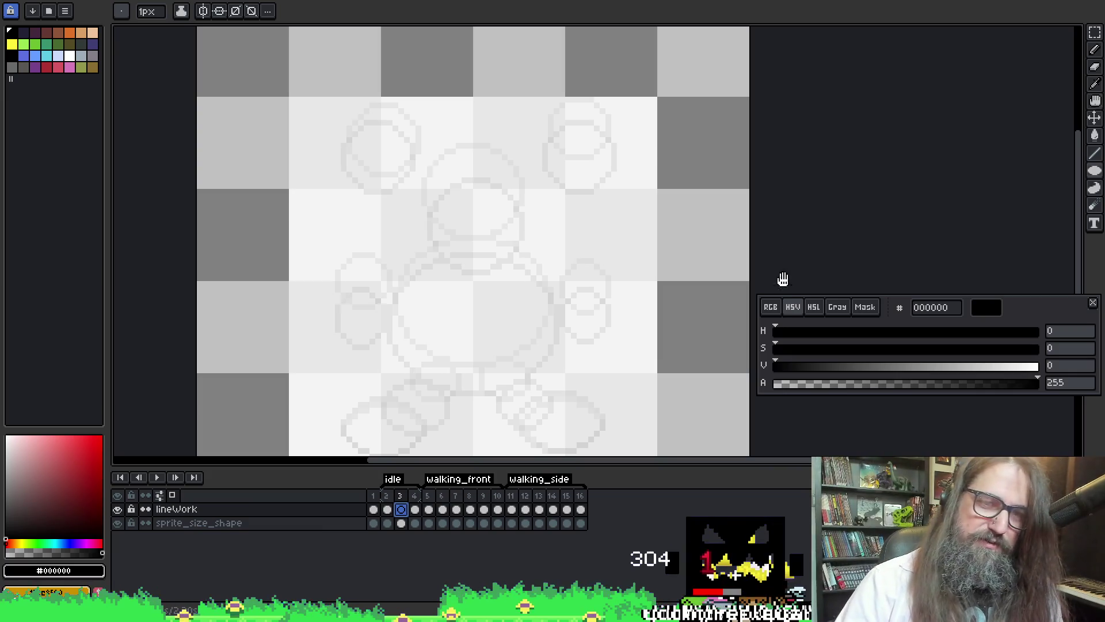
{"action": "scroll", "coordinate": [641, 244], "scroll_direction": "down", "scroll_amount": 1}
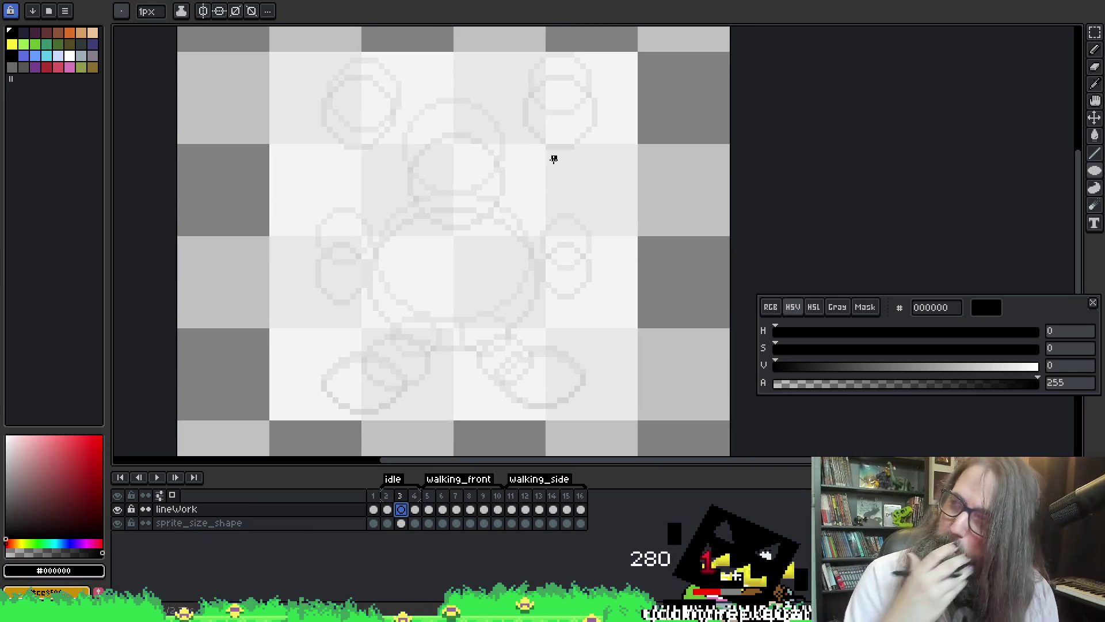
{"action": "scroll", "coordinate": [449, 161], "scroll_direction": "up", "scroll_amount": 1}
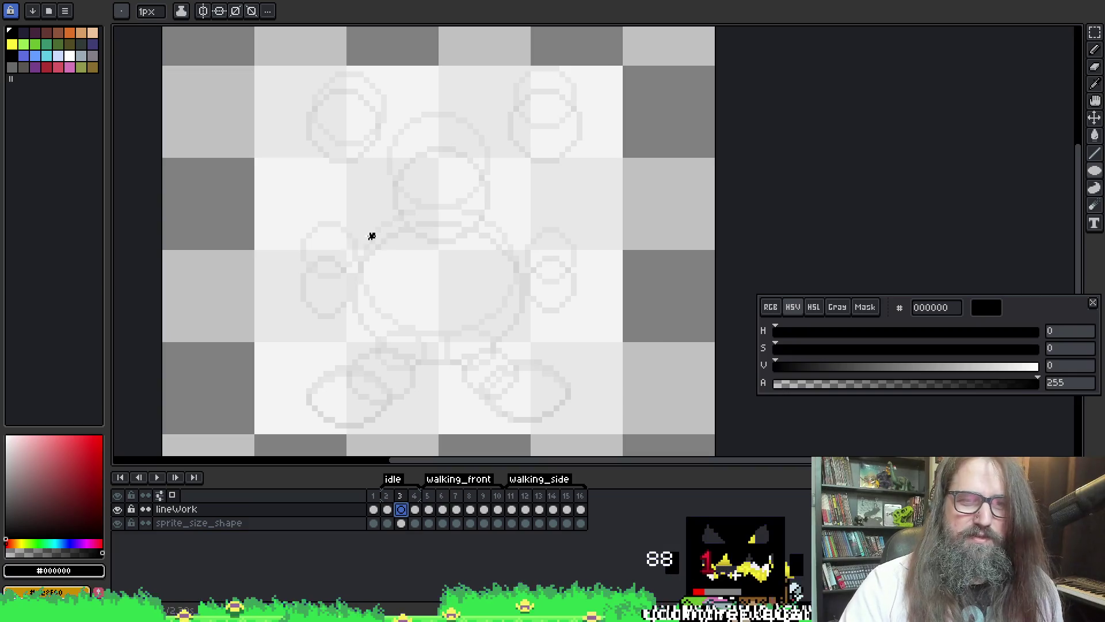
{"action": "mouse_move", "coordinate": [354, 223]}
{"action": "left_mouse_down"}
{"action": "mouse_move", "coordinate": [501, 365]}
{"action": "mouse_move", "coordinate": [516, 370]}
{"action": "mouse_move", "coordinate": [521, 357]}
{"action": "left_mouse_up"}
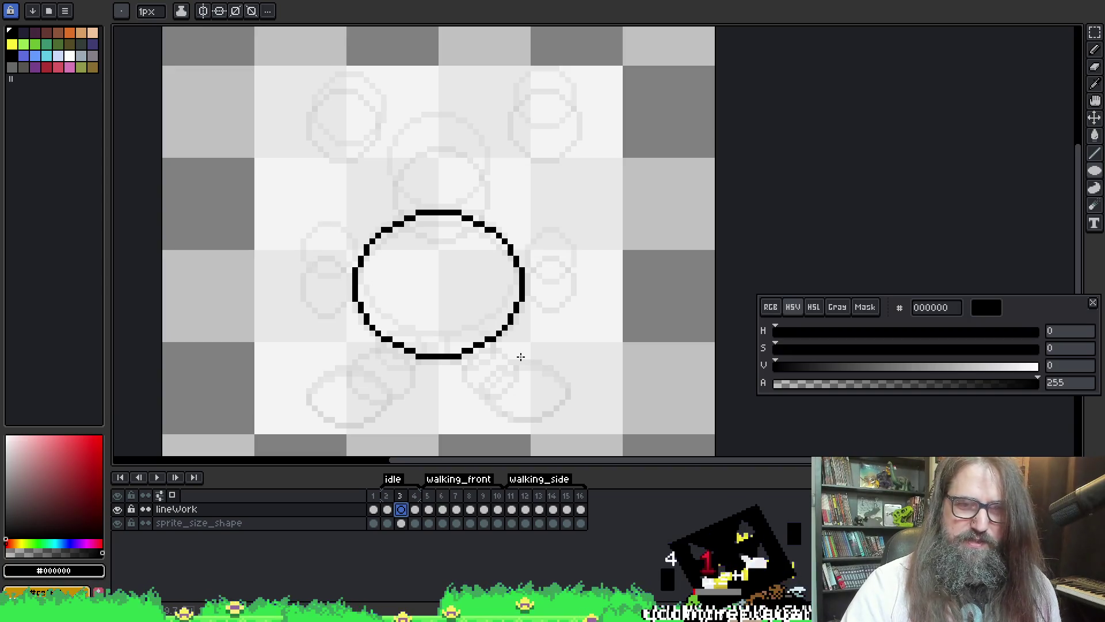
{"action": "key", "text": "shift+u"}
{"action": "key", "text": "ctrl+z"}
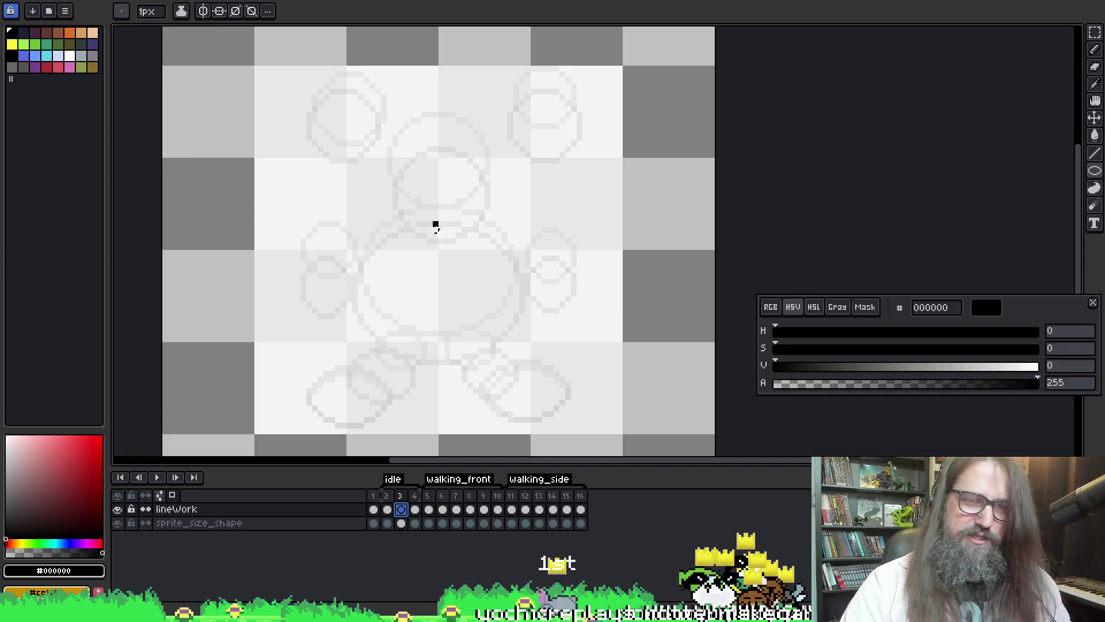
{"action": "mouse_move", "coordinate": [350, 218]}
{"action": "left_mouse_down"}
{"action": "mouse_move", "coordinate": [464, 357]}
{"action": "mouse_move", "coordinate": [521, 356]}
{"action": "left_mouse_up"}
- Compare with frame 2, then sketch the head circle freehand above the body
{"action": "key", "text": "b"}
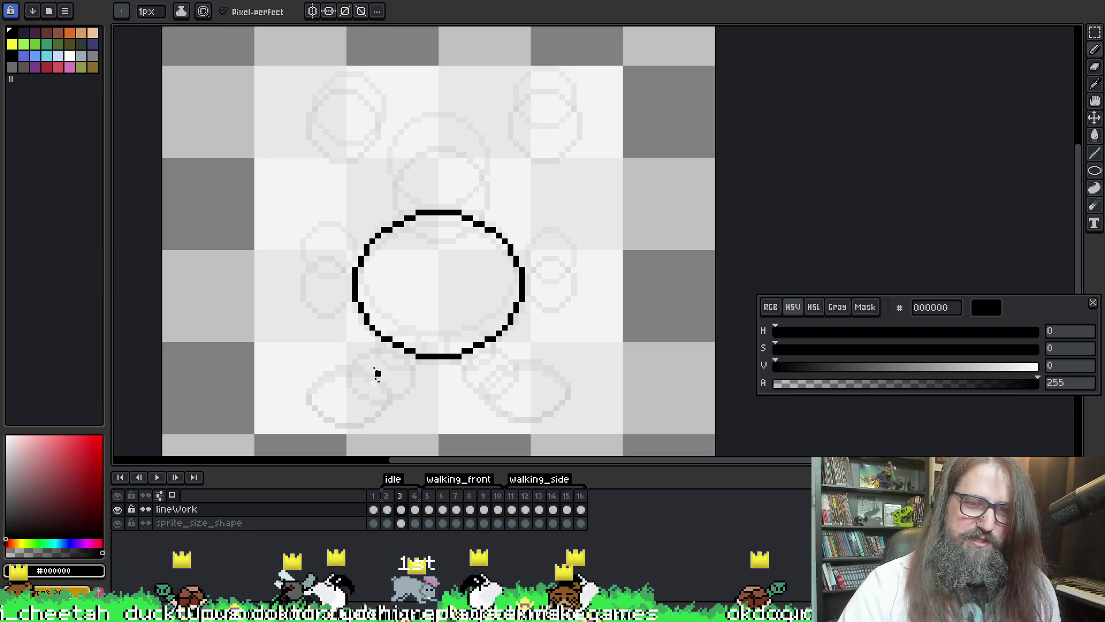
{"action": "key", "text": "Left"}
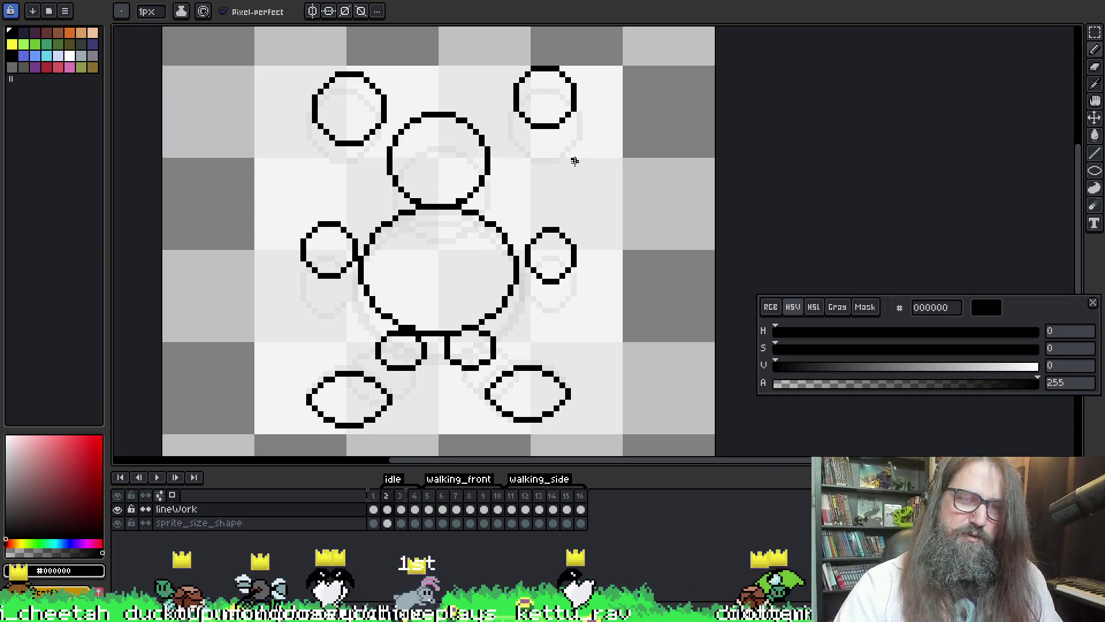
{"action": "key", "text": "Right"}
{"action": "key", "text": "Left"}
{"action": "key", "text": "Right"}
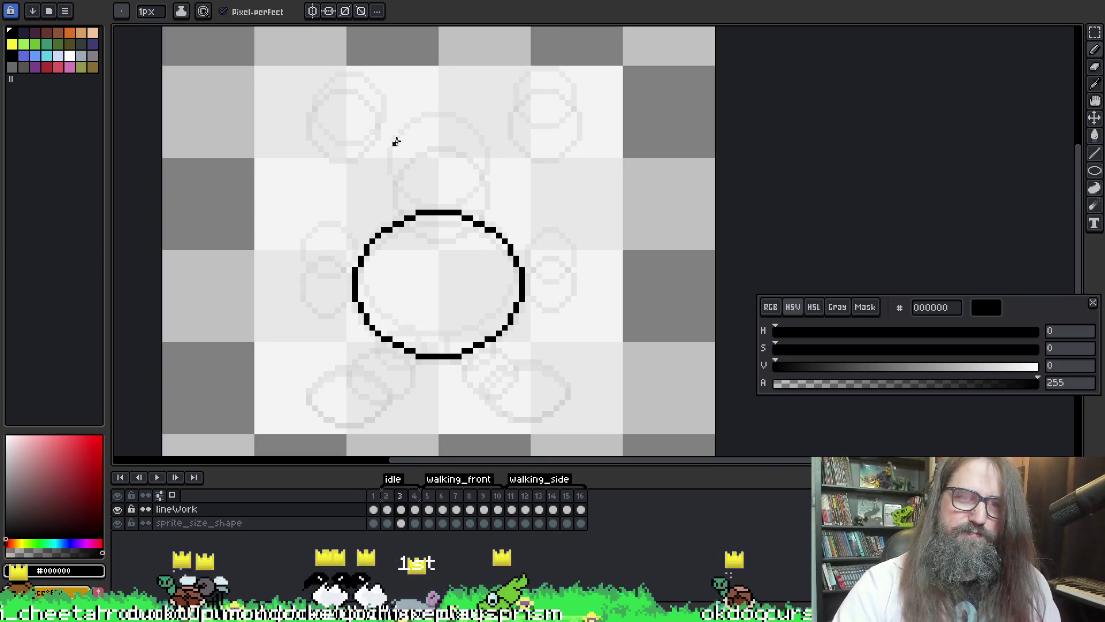
{"action": "left_click_drag", "start_coordinate": [384, 143], "coordinate": [444, 217]}
{"action": "key", "text": "ctrl+z"}
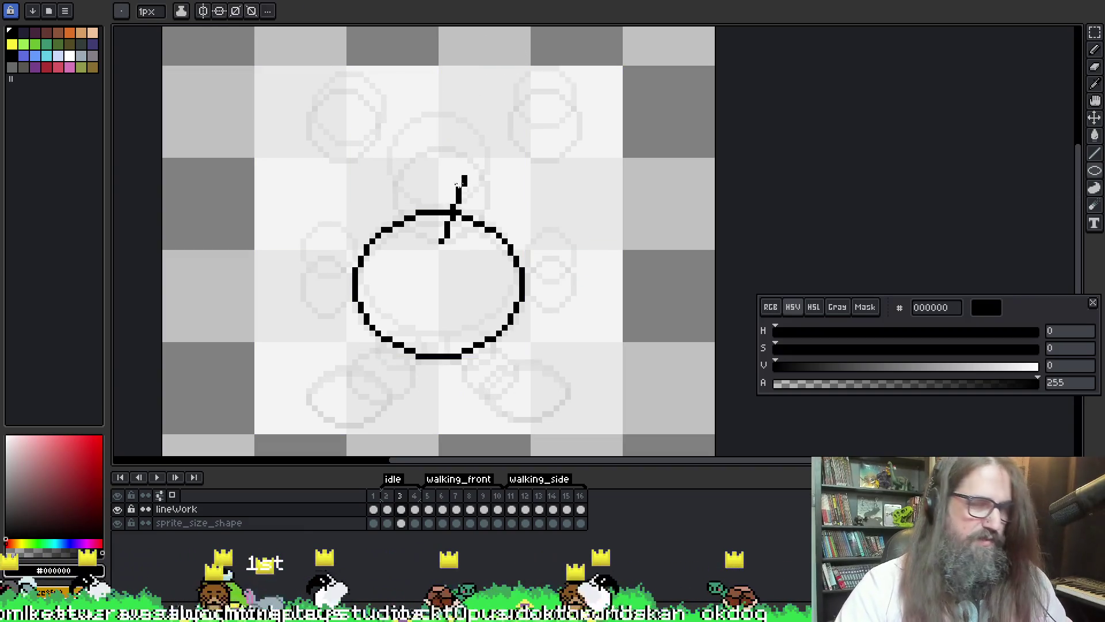
{"action": "mouse_move", "coordinate": [425, 160]}
{"action": "left_mouse_down"}
{"action": "mouse_move", "coordinate": [406, 152]}
{"action": "mouse_move", "coordinate": [455, 230]}
{"action": "mouse_move", "coordinate": [512, 144]}
{"action": "mouse_move", "coordinate": [520, 222]}
{"action": "left_mouse_up"}
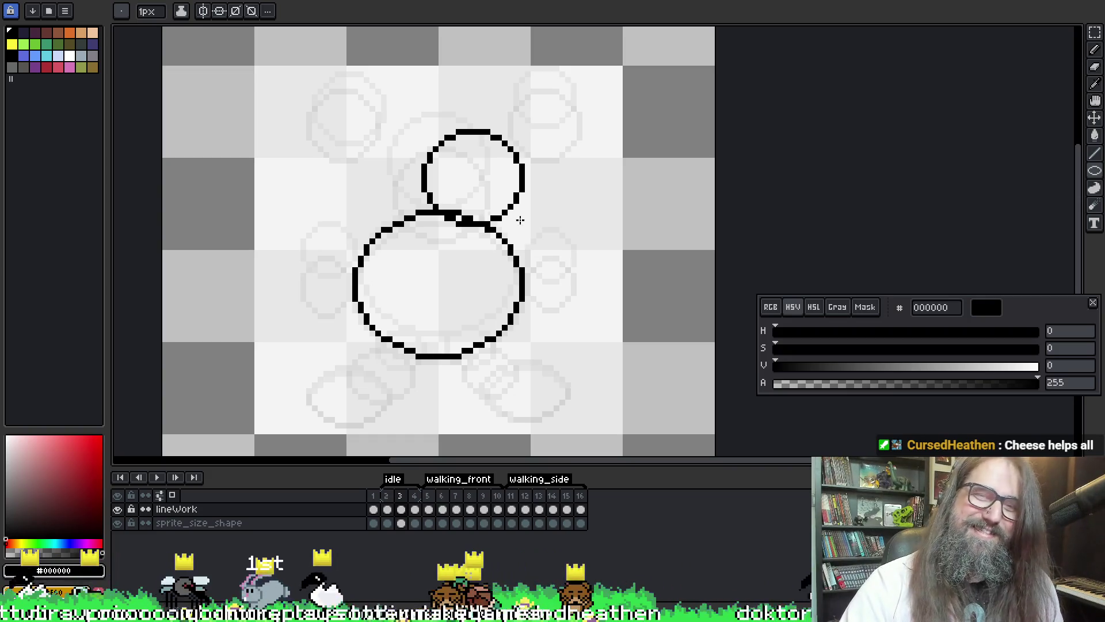
- Move the head circle down to rest on the body, checking frame 2 for reference
{"action": "mouse_move", "coordinate": [521, 221]}
{"action": "left_mouse_down"}
{"action": "mouse_move", "coordinate": [487, 223]}
{"action": "mouse_move", "coordinate": [487, 214]}
{"action": "left_mouse_up"}
{"action": "key", "text": "space"}
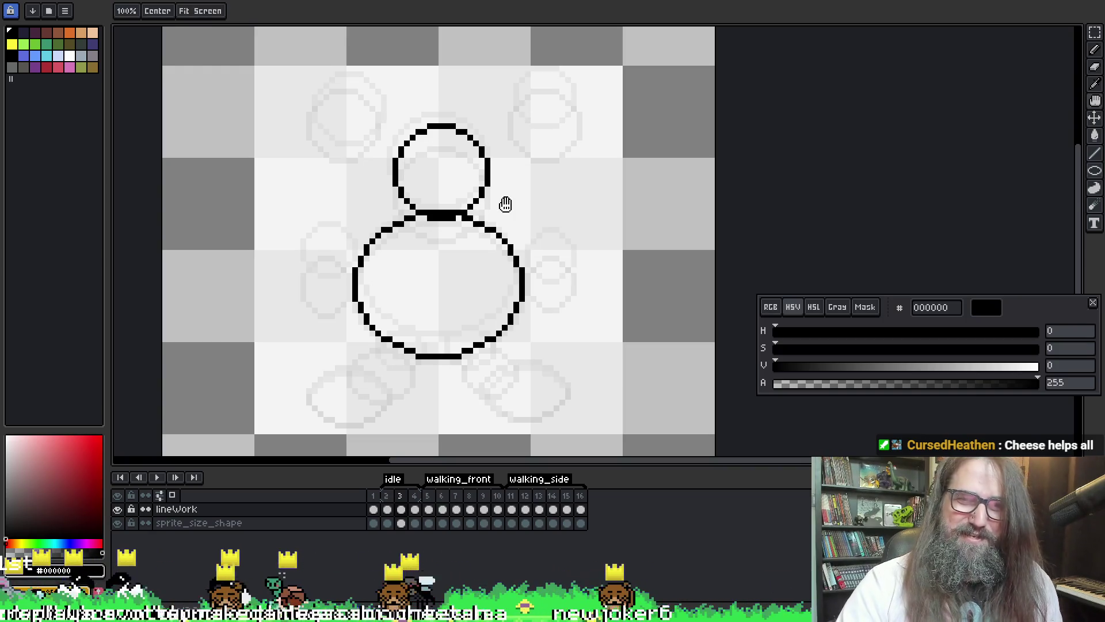
{"action": "key", "text": "e"}
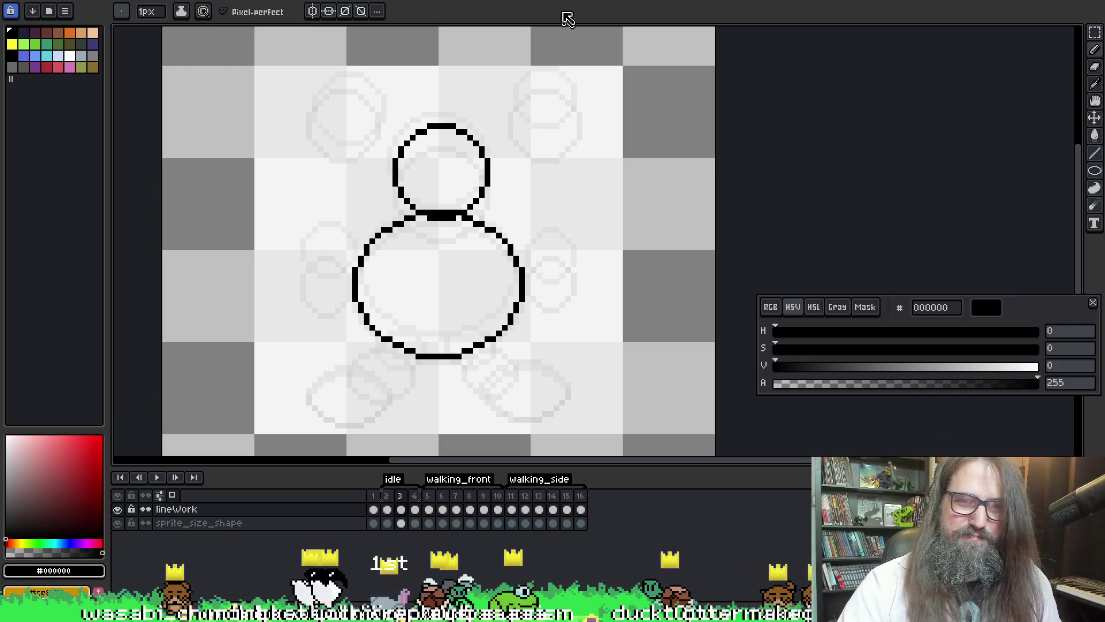
{"action": "key", "text": "comma"}
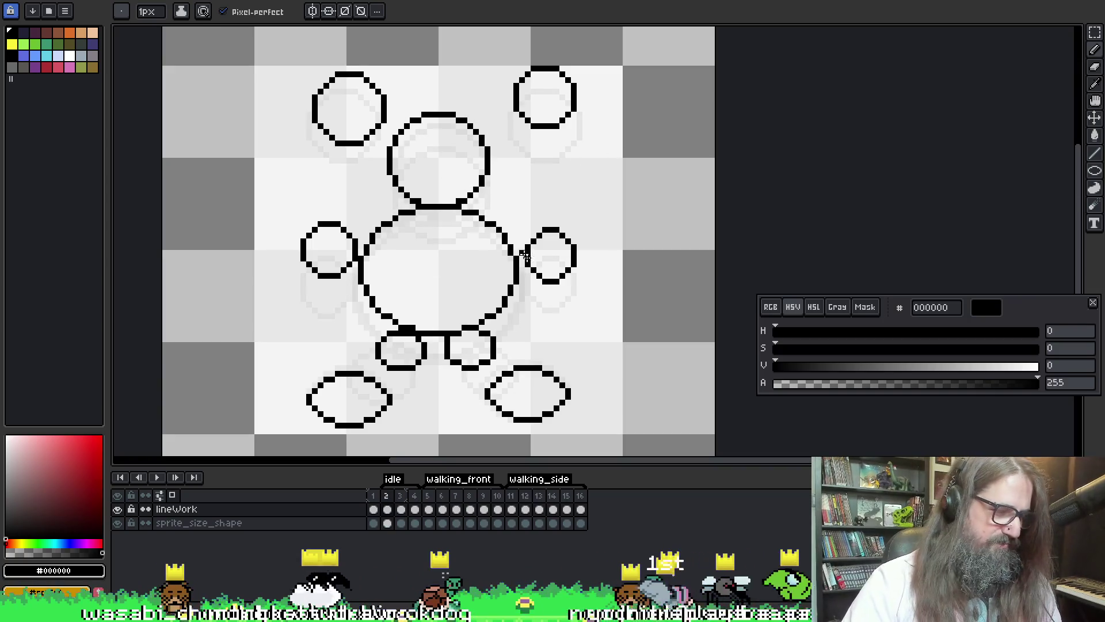
{"action": "key", "text": "period"}
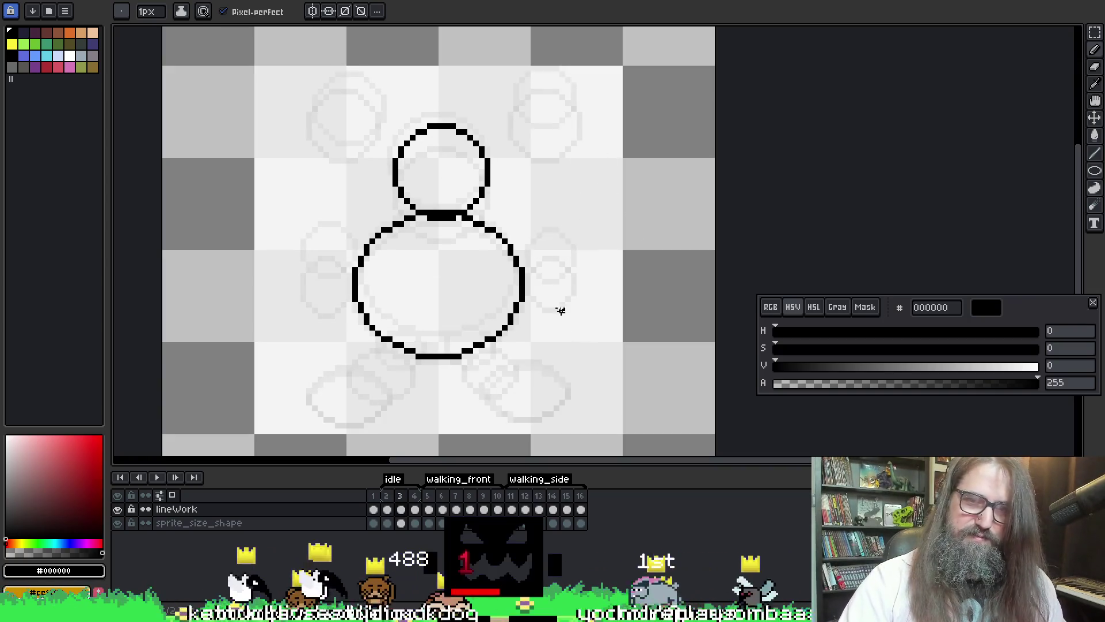
{"action": "key", "text": "m"}
{"action": "key", "text": "b"}
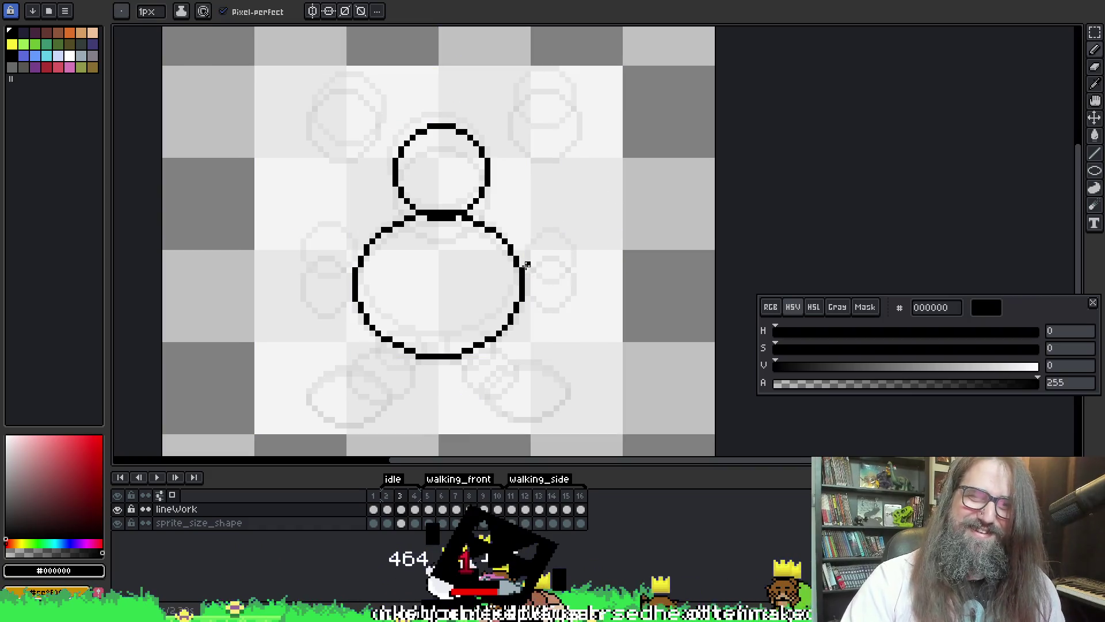
- Draw small arm ellipses on the right and left sides of the body
{"action": "left_click_drag", "start_coordinate": [528, 251], "coordinate": [578, 301]}
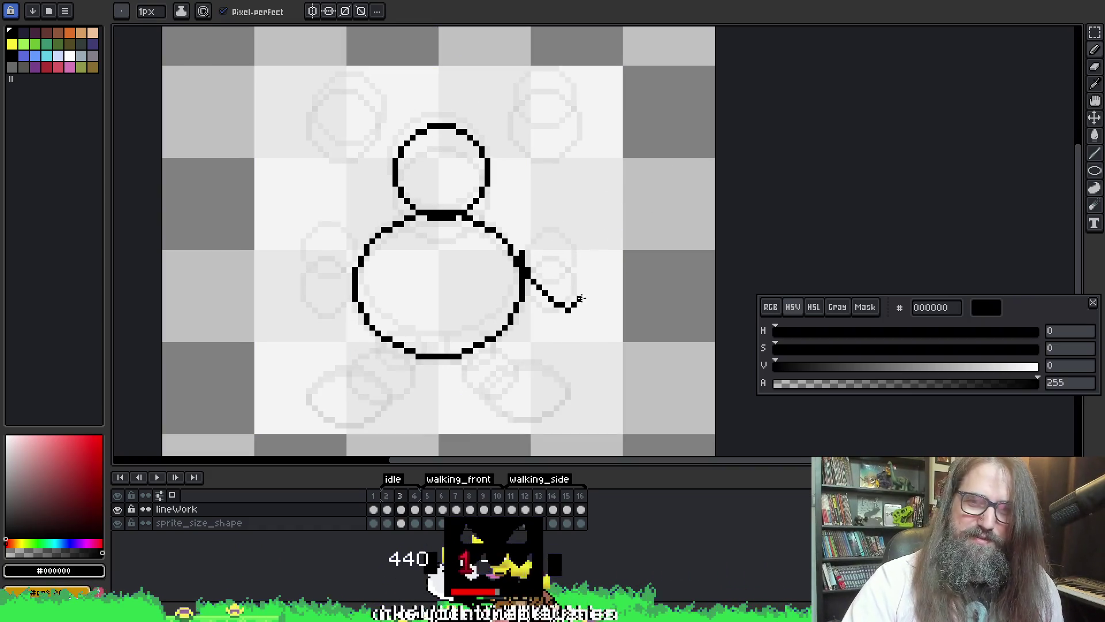
{"action": "key", "text": "ctrl+z"}
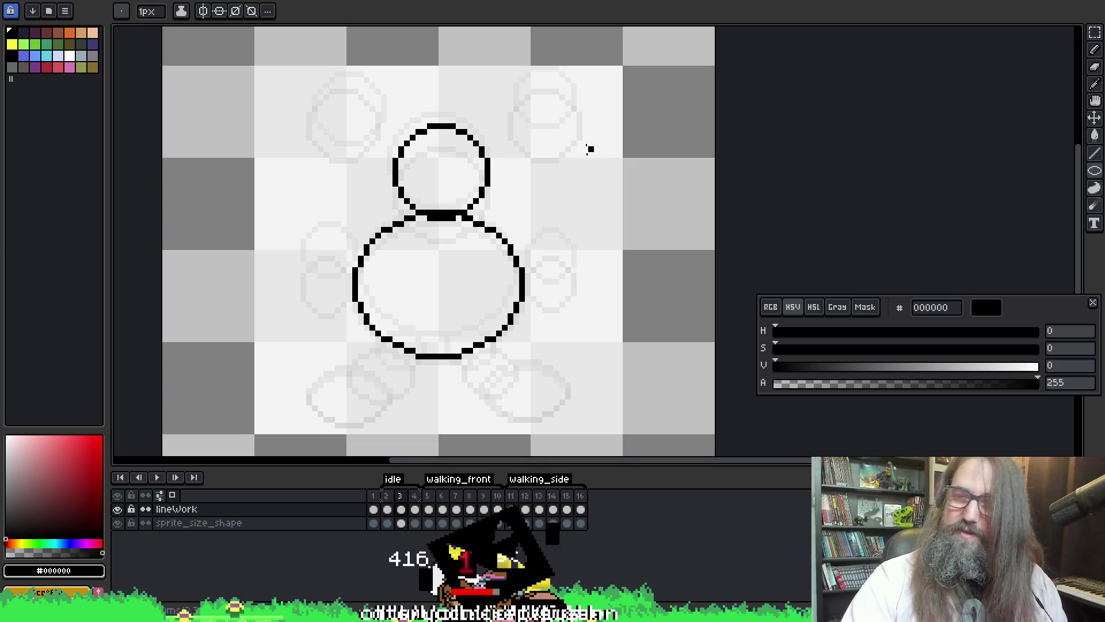
{"action": "left_click_drag", "start_coordinate": [532, 245], "coordinate": [576, 296]}
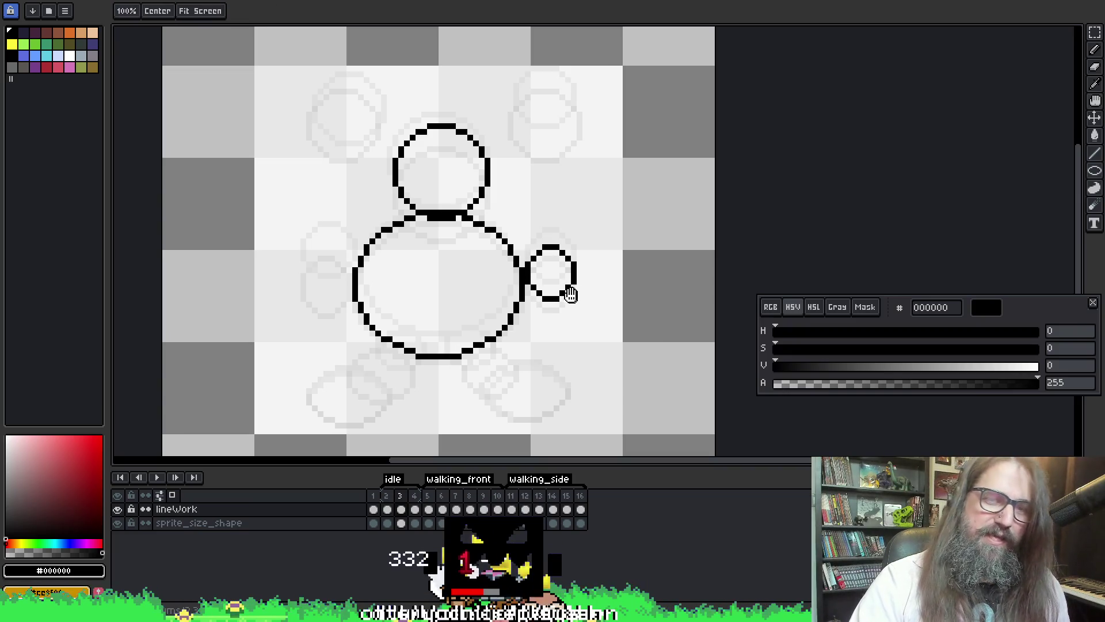
{"action": "left_click_drag", "start_coordinate": [298, 241], "coordinate": [349, 290]}
{"action": "key", "text": "b"}
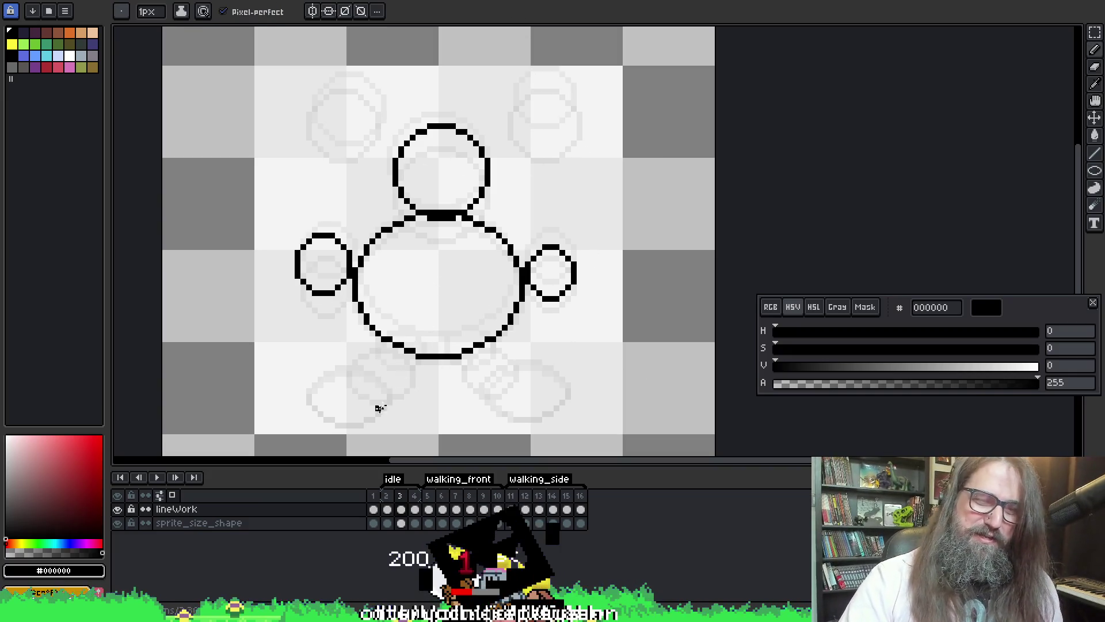
- Lasso the two foot ellipses on frame 2 and paste them beneath the body on frame 3
{"action": "key", "text": "v"}
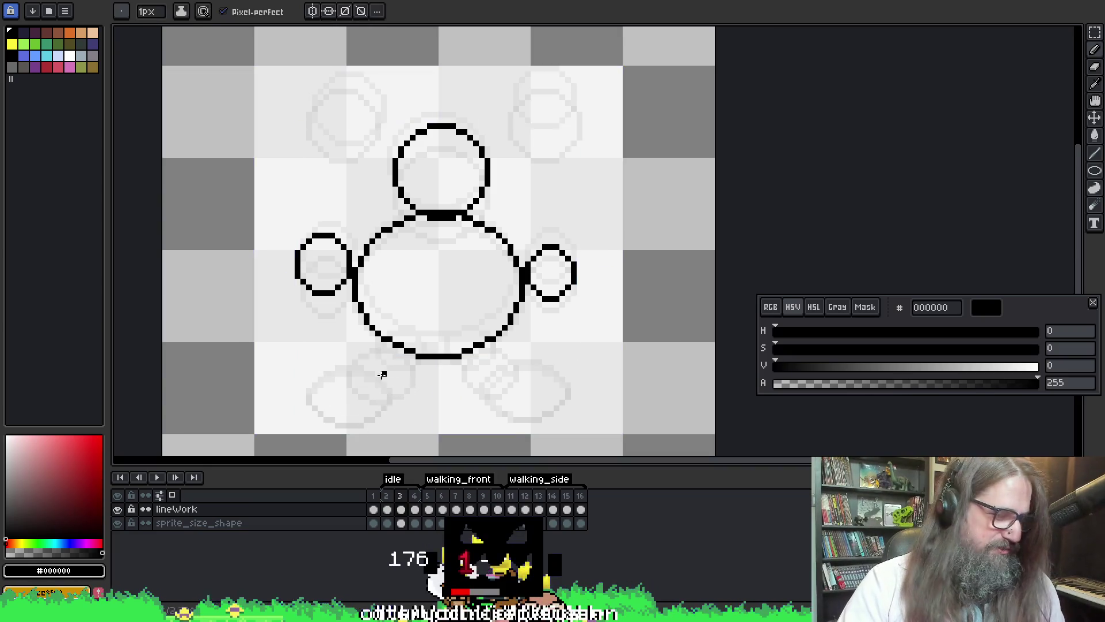
{"action": "key", "text": "b"}
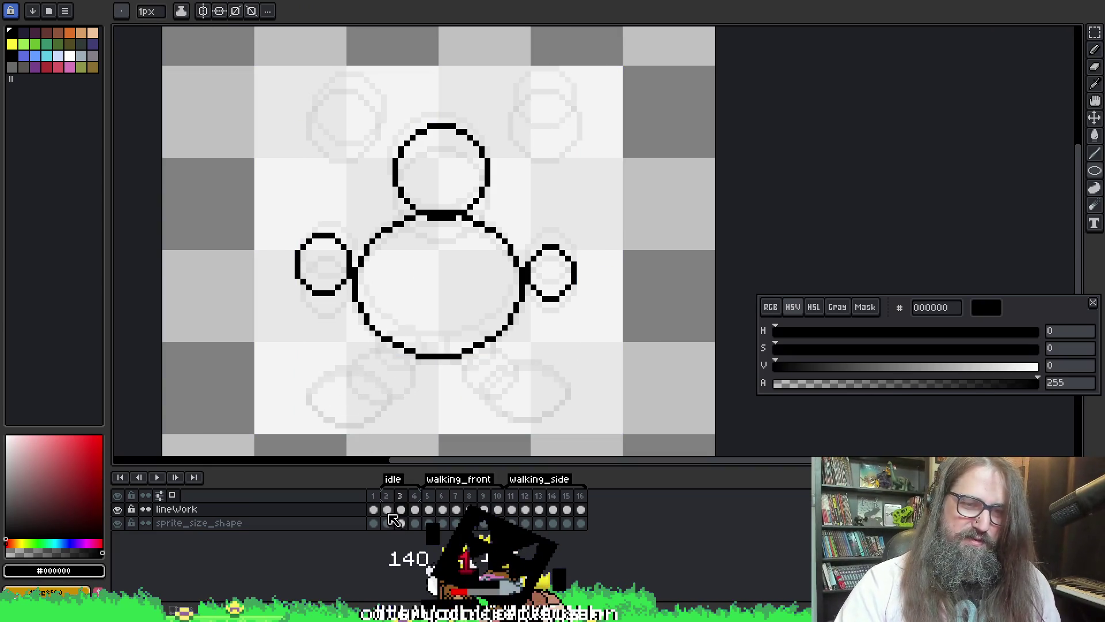
{"action": "double_click", "coordinate": [387, 511]}
{"action": "key", "text": "Escape"}
{"action": "key", "text": "q"}
{"action": "mouse_move", "coordinate": [315, 373]}
{"action": "left_mouse_down"}
{"action": "mouse_move", "coordinate": [325, 443]}
{"action": "mouse_move", "coordinate": [518, 446]}
{"action": "mouse_move", "coordinate": [553, 354]}
{"action": "mouse_move", "coordinate": [426, 389]}
{"action": "mouse_move", "coordinate": [296, 370]}
{"action": "mouse_move", "coordinate": [286, 386]}
{"action": "left_mouse_up"}
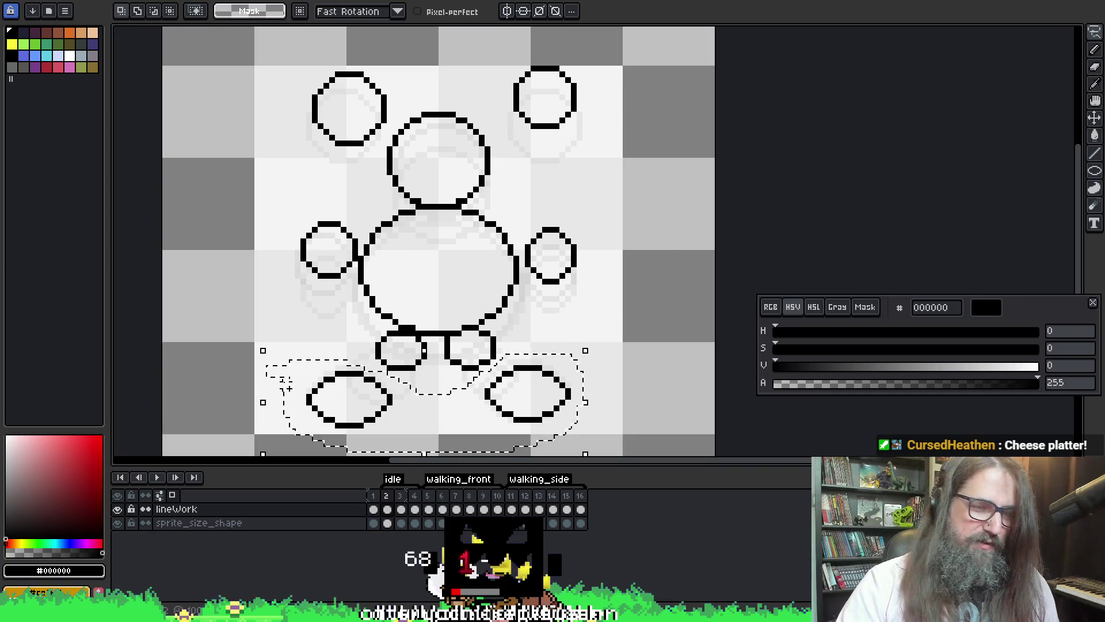
{"action": "left_click", "coordinate": [400, 522]}
{"action": "key", "text": "ctrl+v"}
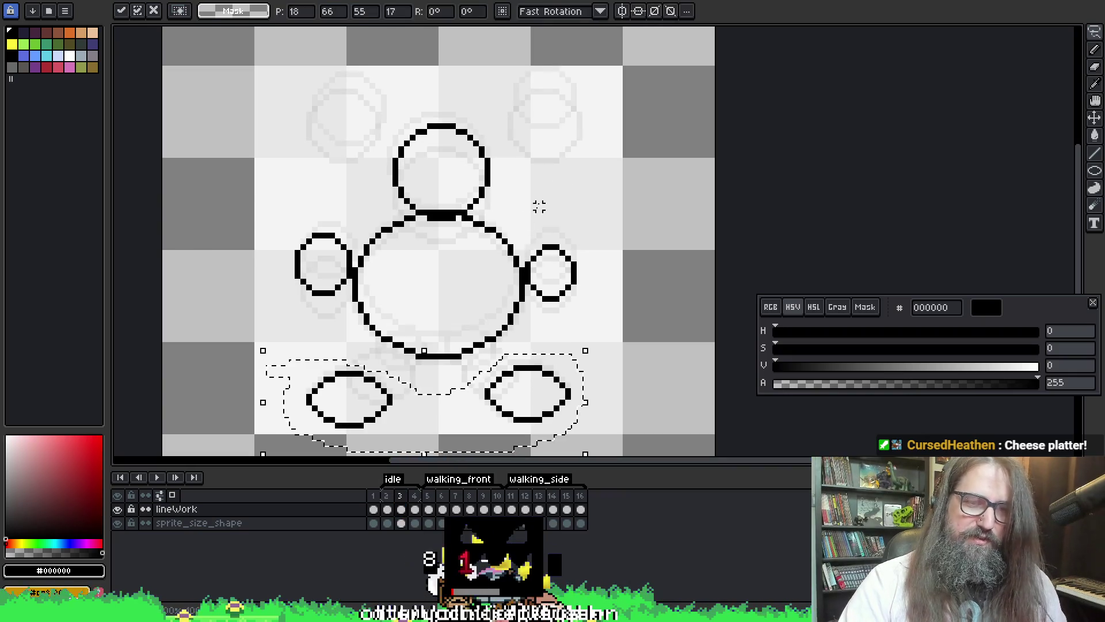
{"action": "left_click", "coordinate": [544, 196]}
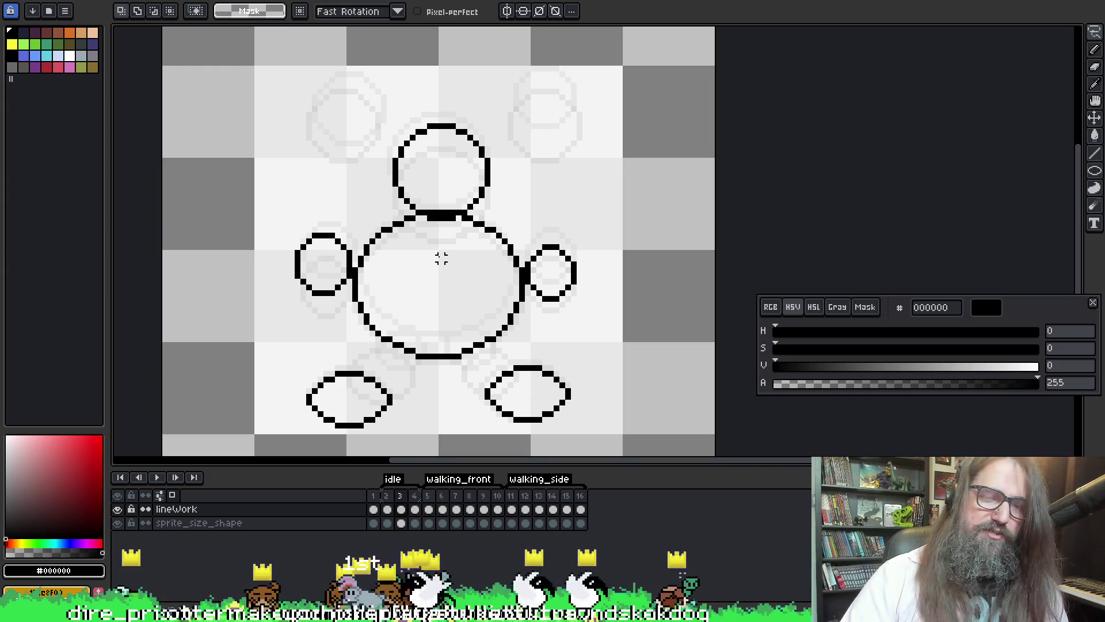
{"action": "key", "text": "b"}
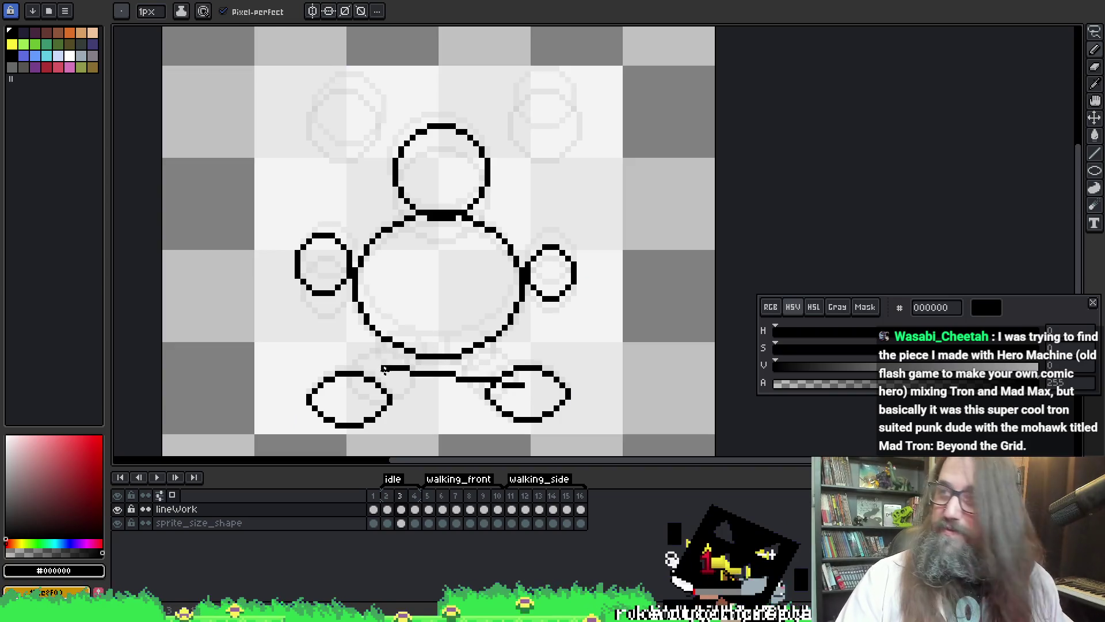
{"action": "key", "text": "shift+u"}
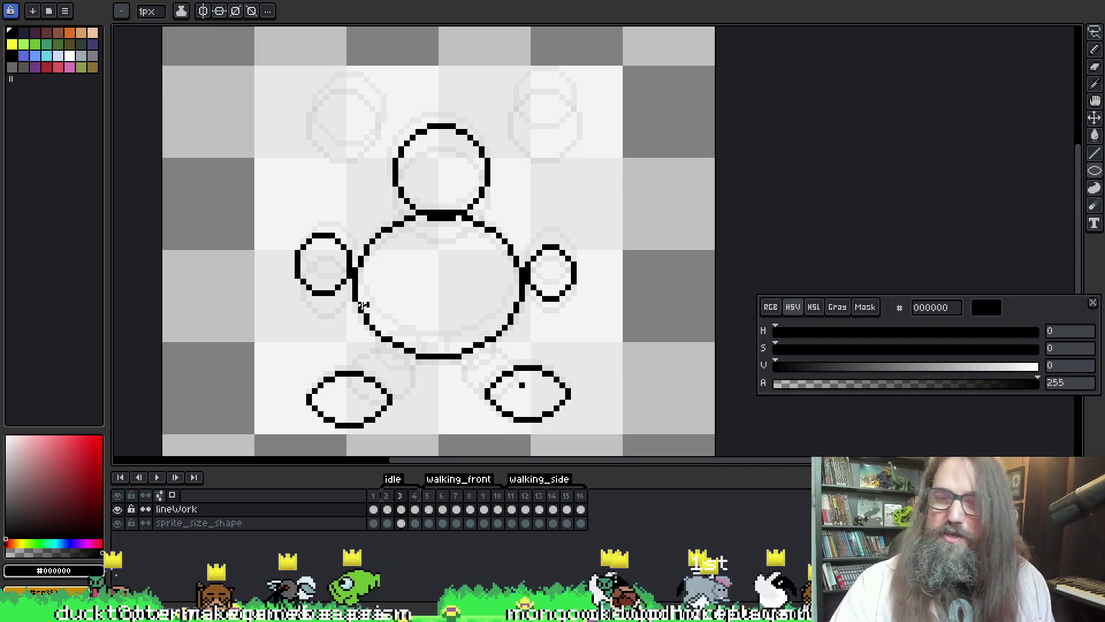
{"action": "left_click_drag", "start_coordinate": [385, 259], "coordinate": [382, 210]}
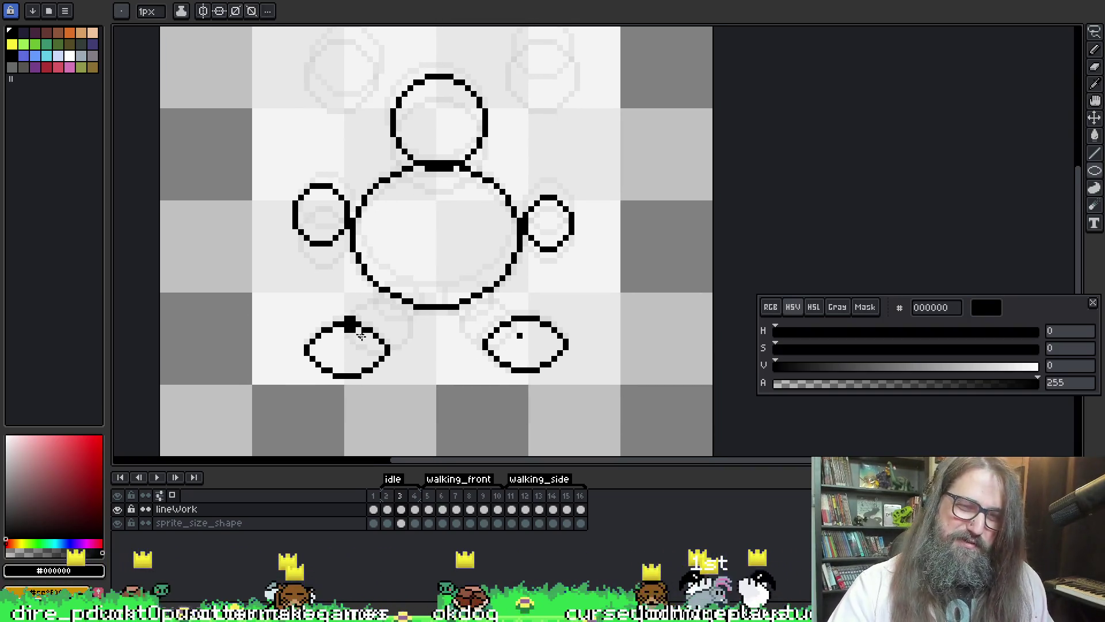
- Draw a raised foot ellipse overlapping the lower-left foot
{"action": "key", "text": "m"}
{"action": "key", "text": "shift+c"}
{"action": "mouse_move", "coordinate": [344, 310]}
{"action": "left_mouse_down"}
{"action": "mouse_move", "coordinate": [394, 355]}
{"action": "mouse_move", "coordinate": [411, 350]}
{"action": "left_mouse_up"}
{"action": "key", "text": "space"}
{"action": "key", "text": "b"}
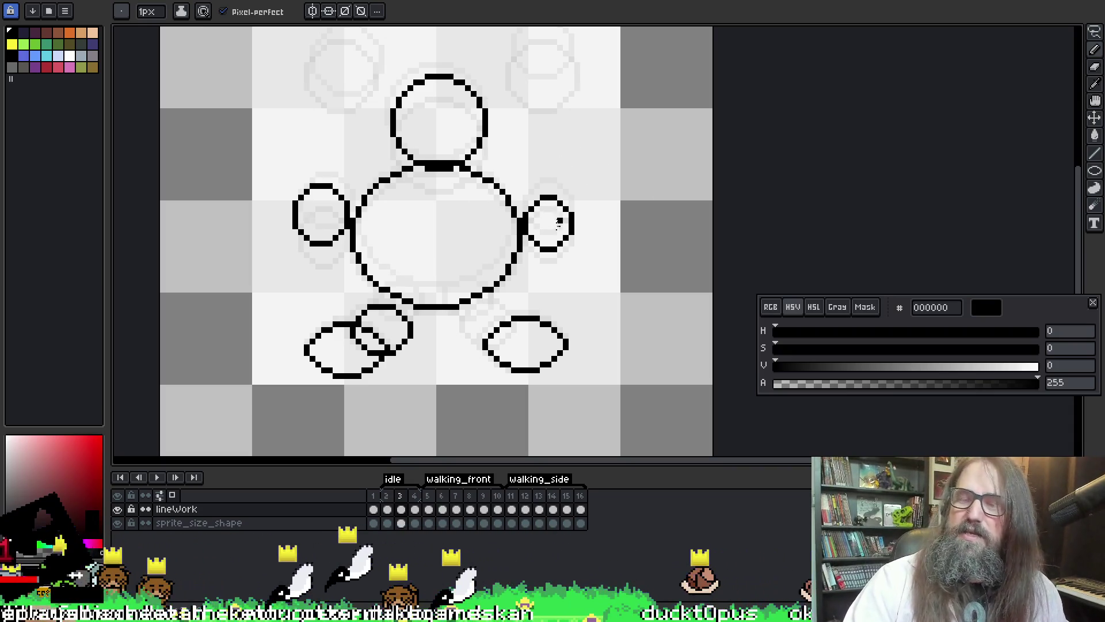
{"action": "key", "text": "b"}
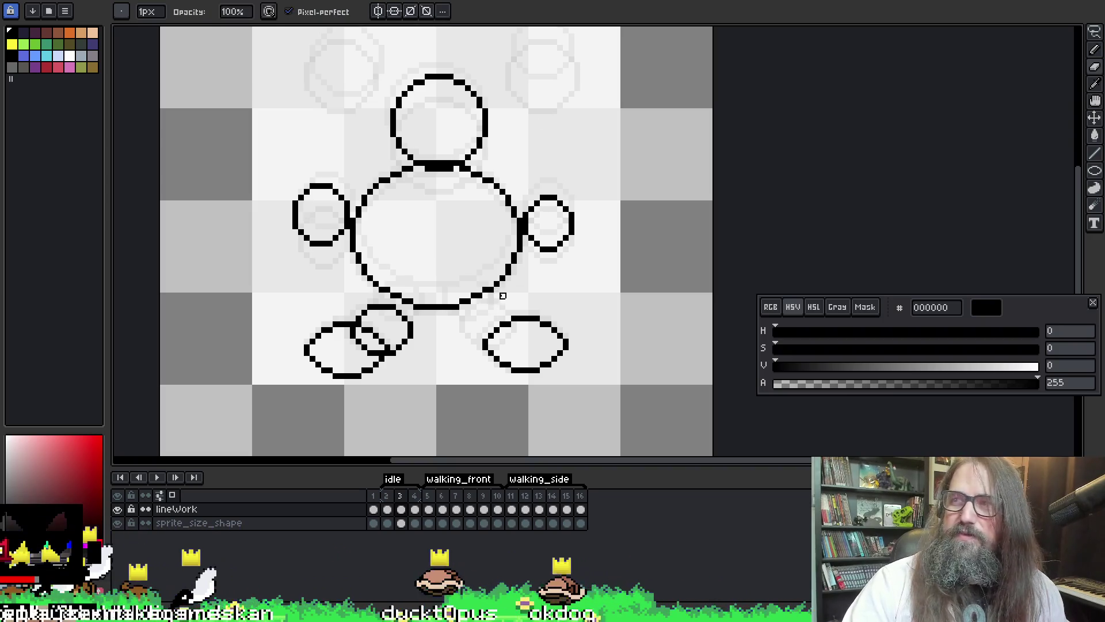
- Try several ellipses over the right foot and beside the body, undoing each attempt
{"action": "key", "text": "m"}
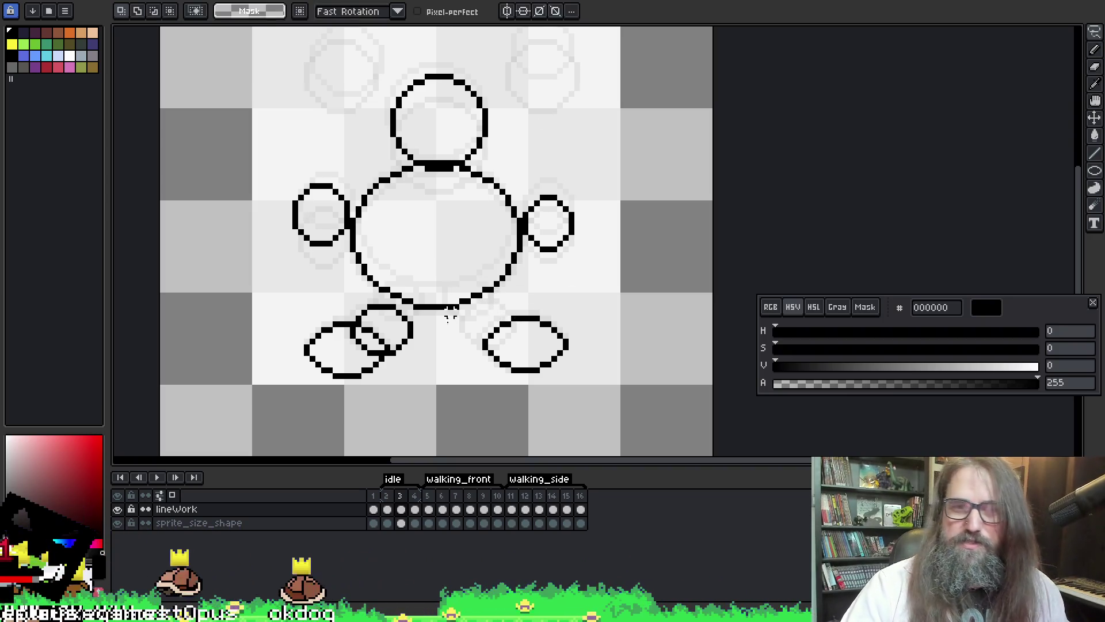
{"action": "key", "text": "u"}
{"action": "mouse_move", "coordinate": [460, 305]}
{"action": "left_mouse_down"}
{"action": "mouse_move", "coordinate": [519, 347]}
{"action": "mouse_move", "coordinate": [515, 331]}
{"action": "mouse_move", "coordinate": [485, 355]}
{"action": "mouse_move", "coordinate": [469, 343]}
{"action": "mouse_move", "coordinate": [459, 350]}
{"action": "left_mouse_up"}
{"action": "key", "text": "ctrl+z"}
{"action": "key", "text": "ctrl+z"}
{"action": "left_click_drag", "start_coordinate": [499, 268], "coordinate": [593, 326]}
{"action": "key", "text": "ctrl+z"}
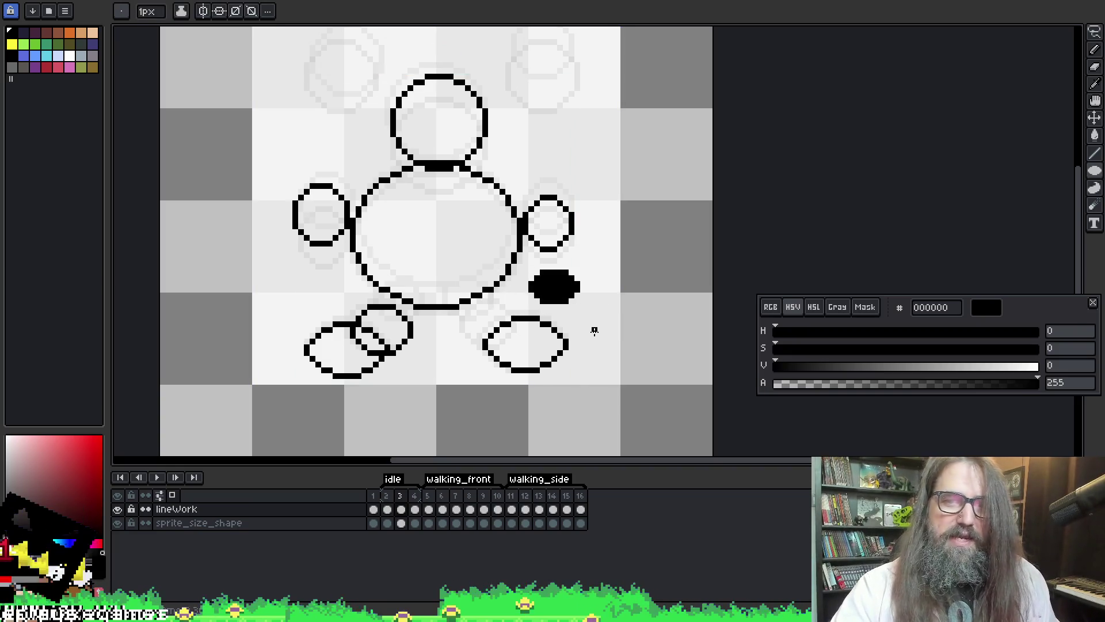
{"action": "key", "text": "ctrl+z"}
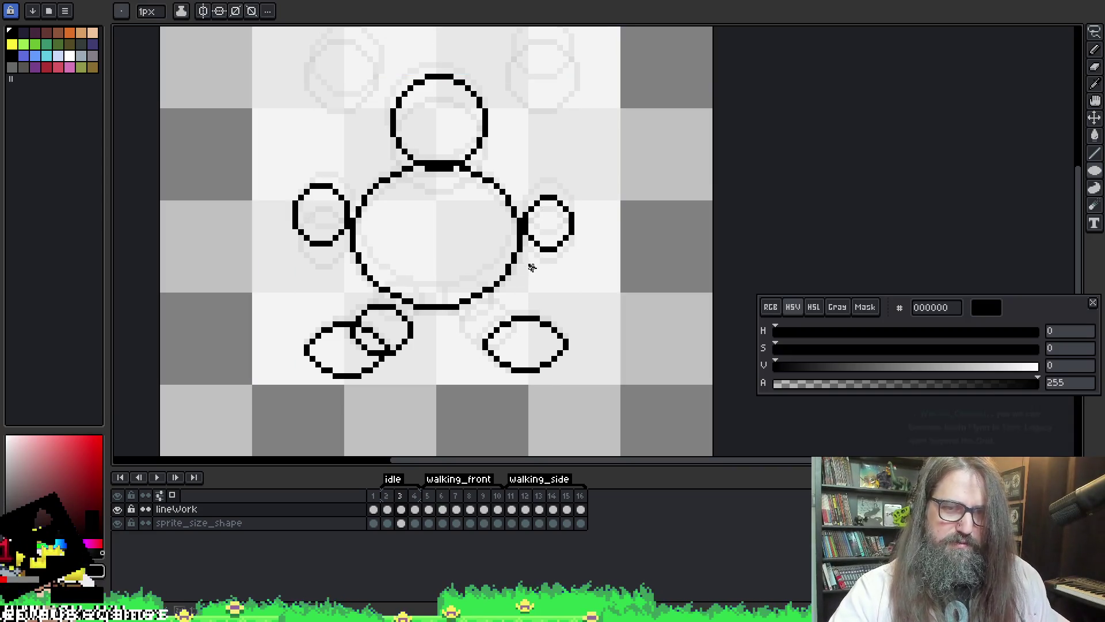
{"action": "left_click_drag", "start_coordinate": [530, 265], "coordinate": [589, 300]}
{"action": "key", "text": "ctrl+z"}
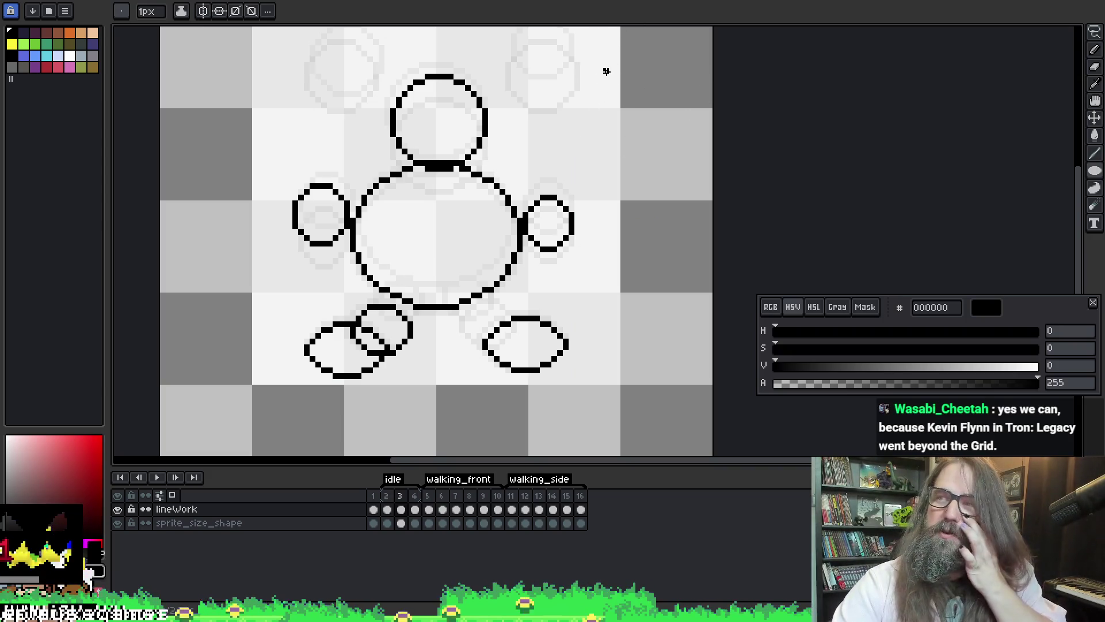
{"action": "left_click_drag", "start_coordinate": [539, 258], "coordinate": [591, 310]}
{"action": "key", "text": "ctrl+z"}
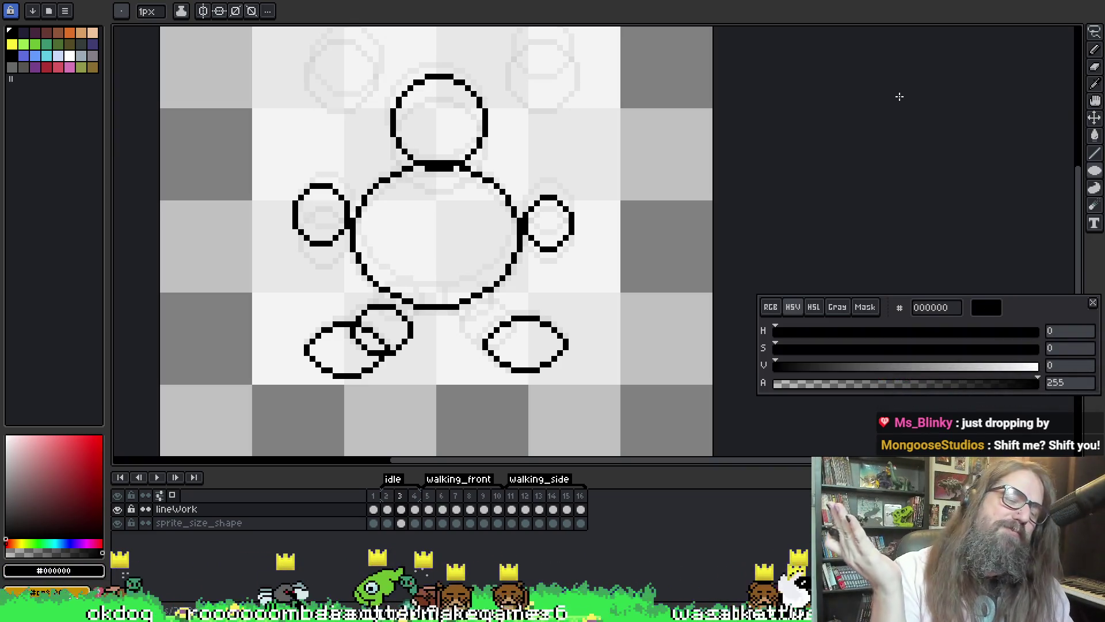
- Discard trial body and foot strokes, then draw a filled ellipse overlapping the right foot's top
{"action": "left_click_drag", "start_coordinate": [460, 311], "coordinate": [477, 309]}
{"action": "key", "text": "ctrl+z"}
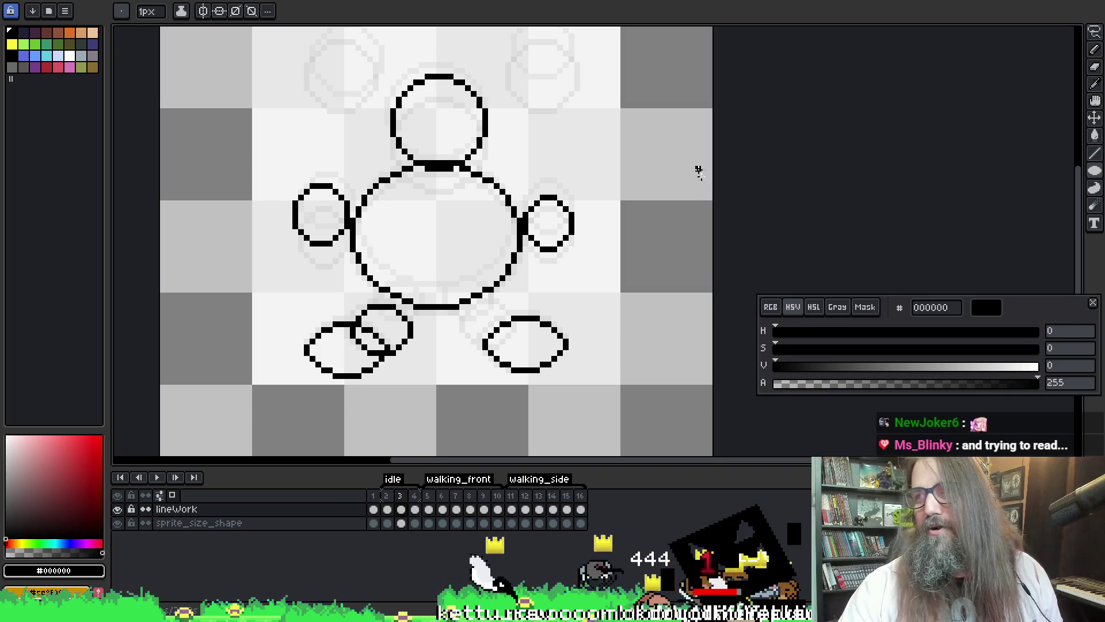
{"action": "key", "text": "b"}
{"action": "left_click_drag", "start_coordinate": [541, 278], "coordinate": [486, 319]}
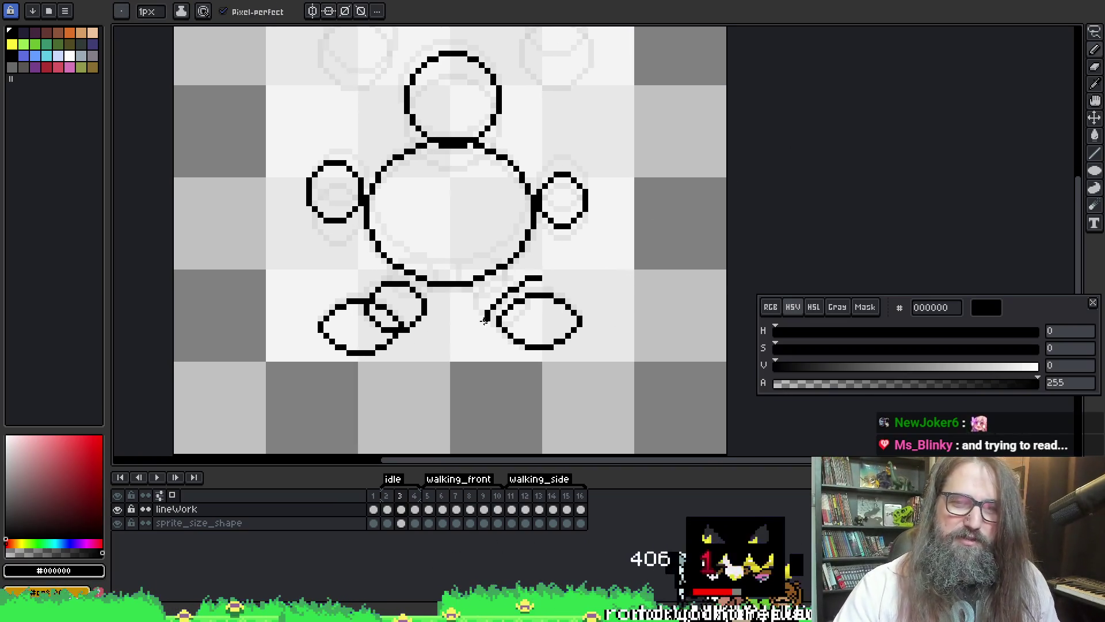
{"action": "key", "text": "ctrl+z"}
{"action": "key", "text": "l"}
{"action": "mouse_move", "coordinate": [555, 262]}
{"action": "left_mouse_down"}
{"action": "mouse_move", "coordinate": [513, 322]}
{"action": "mouse_move", "coordinate": [473, 318]}
{"action": "mouse_move", "coordinate": [483, 321]}
{"action": "left_mouse_up"}
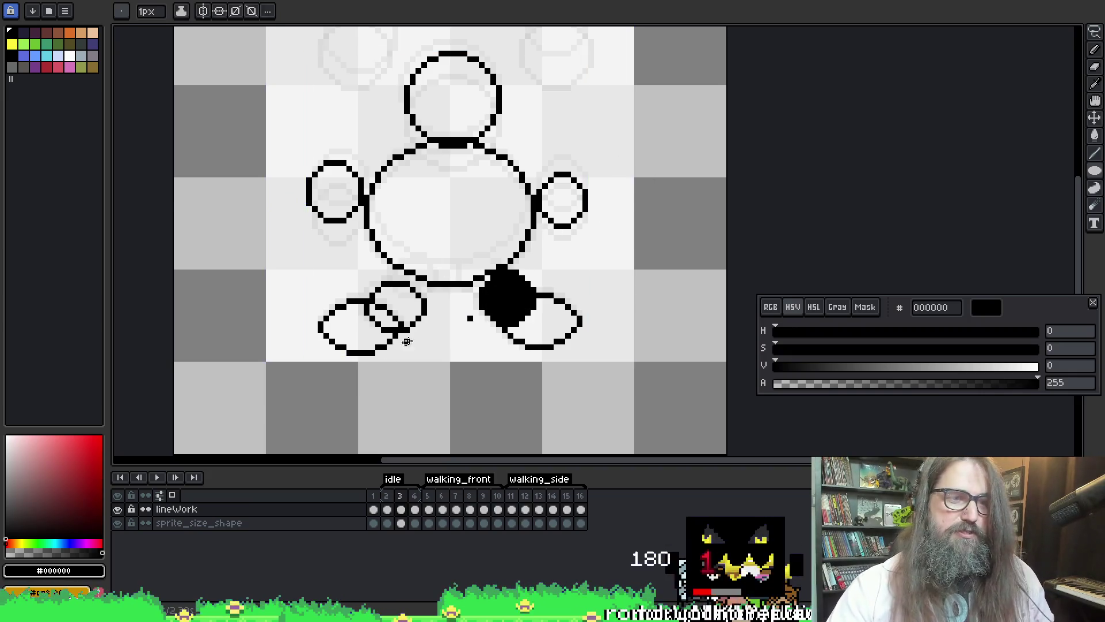